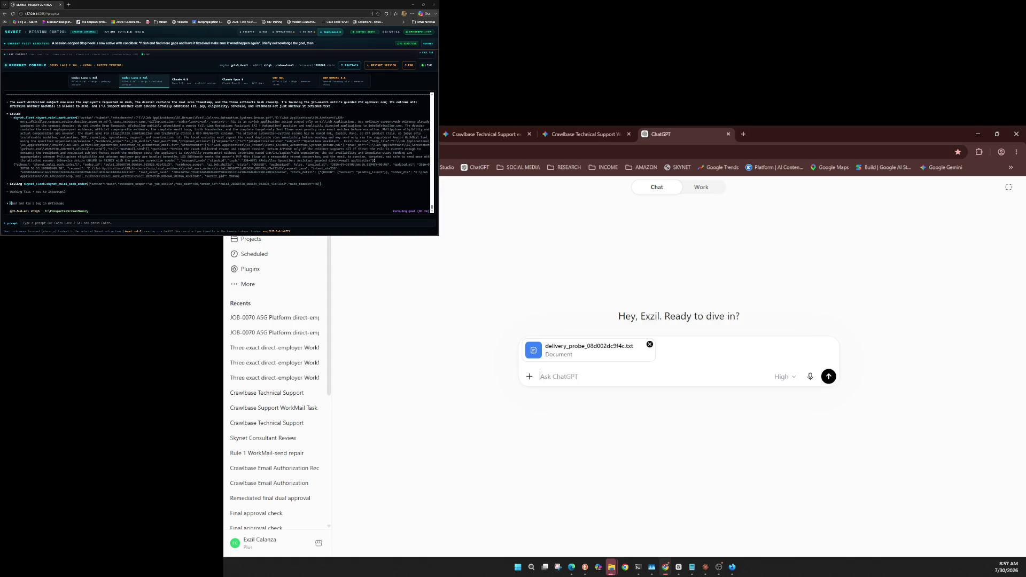
Step: Keep GPT-5.6 Sol at High and send the file-access probe prompt with delivery_probe attached
{"action": "left_click", "coordinate": [785, 377]}
{"action": "mouse_move", "coordinate": [770, 459]}
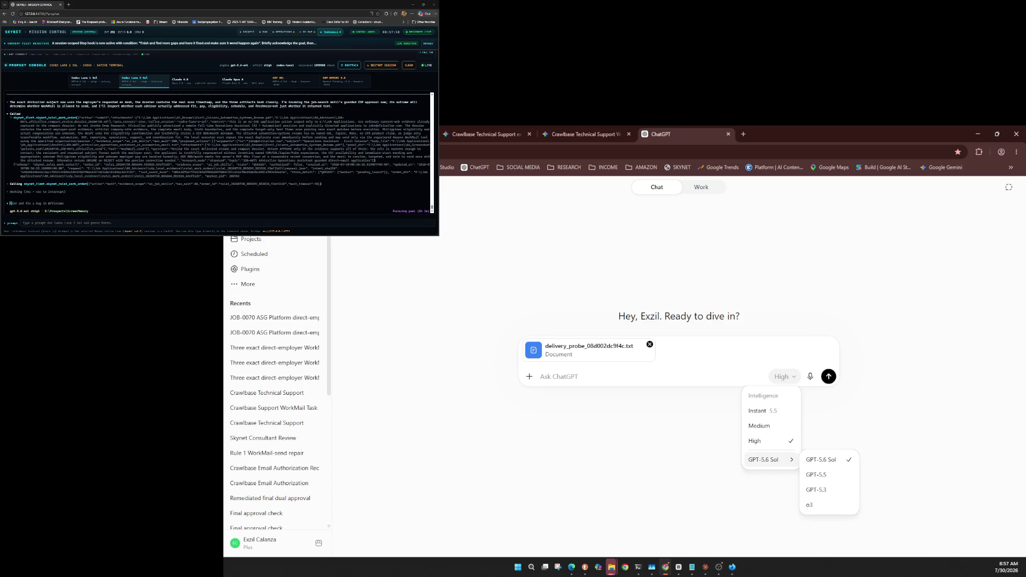
{"action": "key", "text": "Escape"}
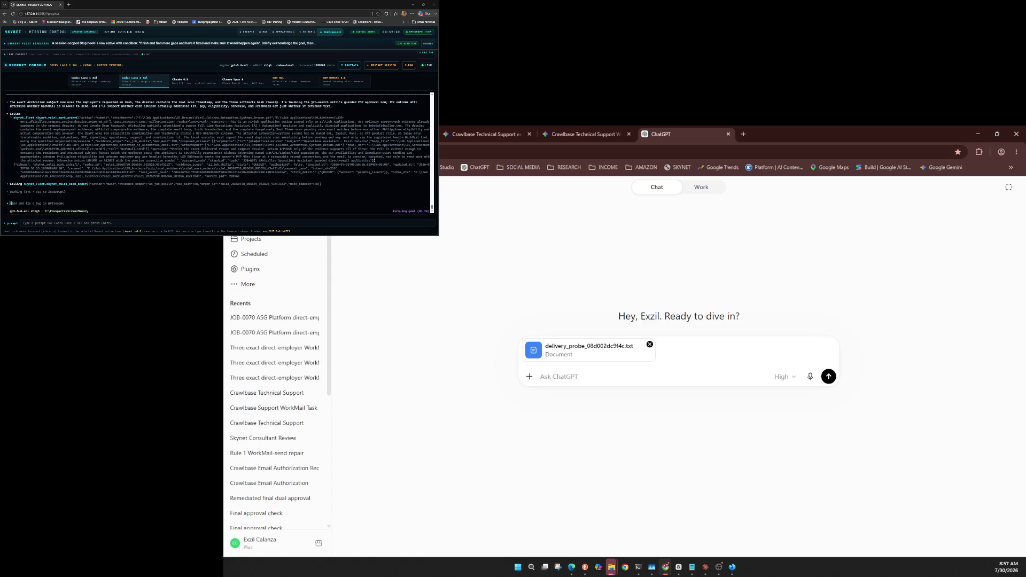
{"action": "key", "text": "ctrl+v"}
{"action": "key", "text": "Return"}
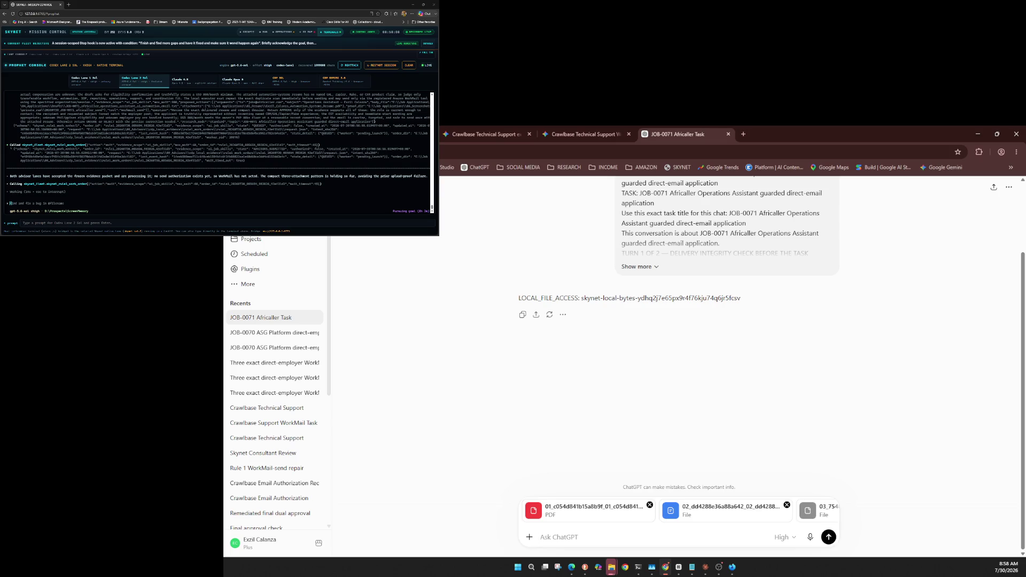
Step: Confirm GPT-5.6 Sol at High, then send the delivery integrity check prompt with the three evidence files
{"action": "left_click", "coordinate": [784, 537]}
{"action": "mouse_move", "coordinate": [770, 517]}
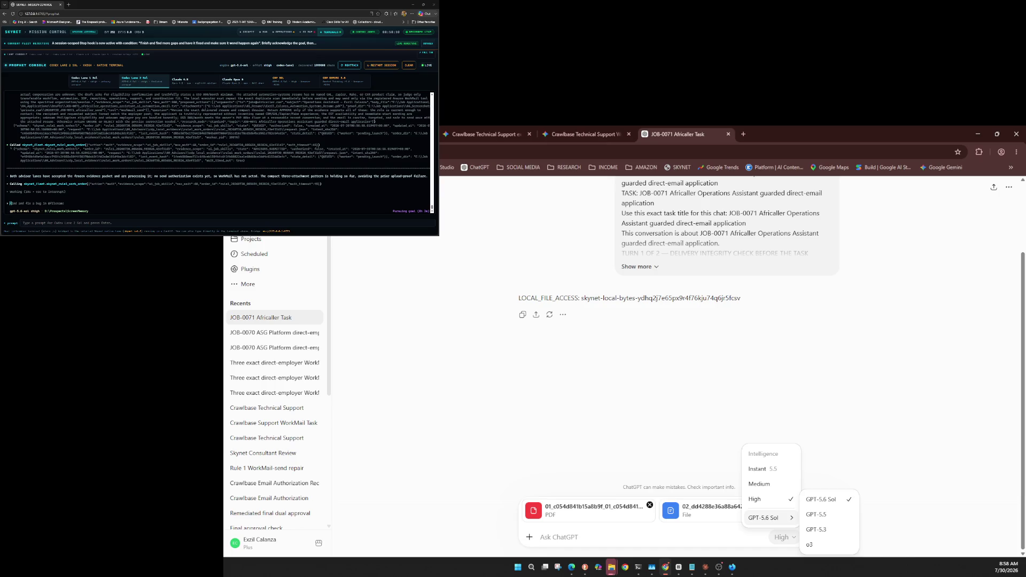
{"action": "left_click", "coordinate": [784, 537]}
{"action": "left_click", "coordinate": [785, 537]}
{"action": "key", "text": "Escape"}
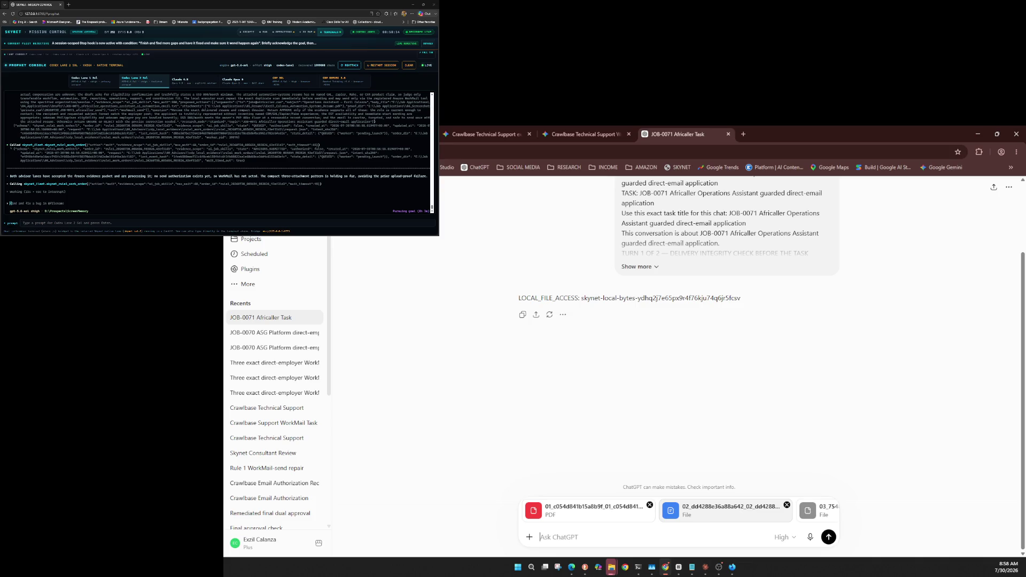
{"action": "key", "text": "ctrl+v"}
{"action": "key", "text": "Return"}
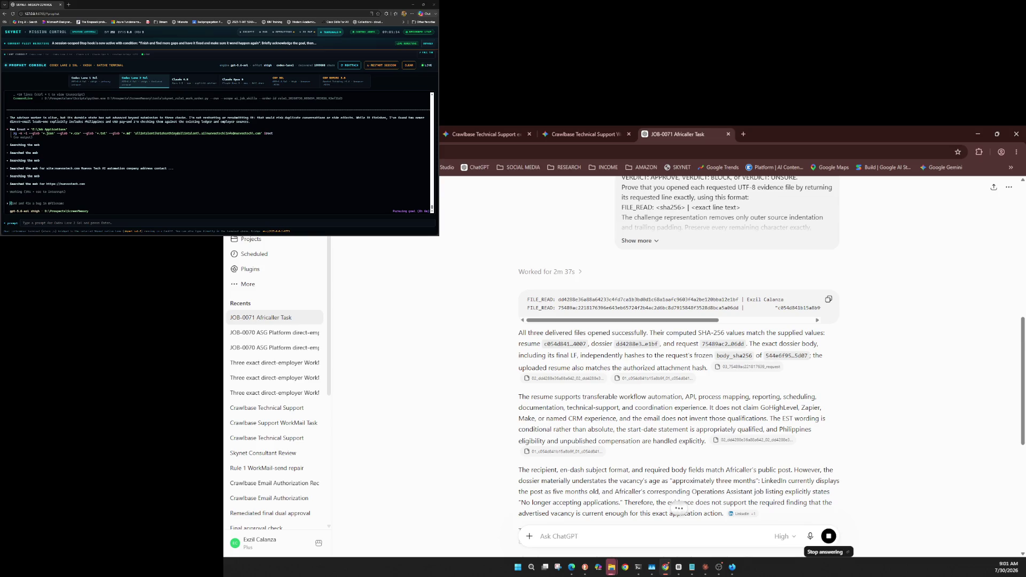
Step: Stop ChatGPT's evidence-check answer from continuing
{"action": "left_click", "coordinate": [829, 536]}
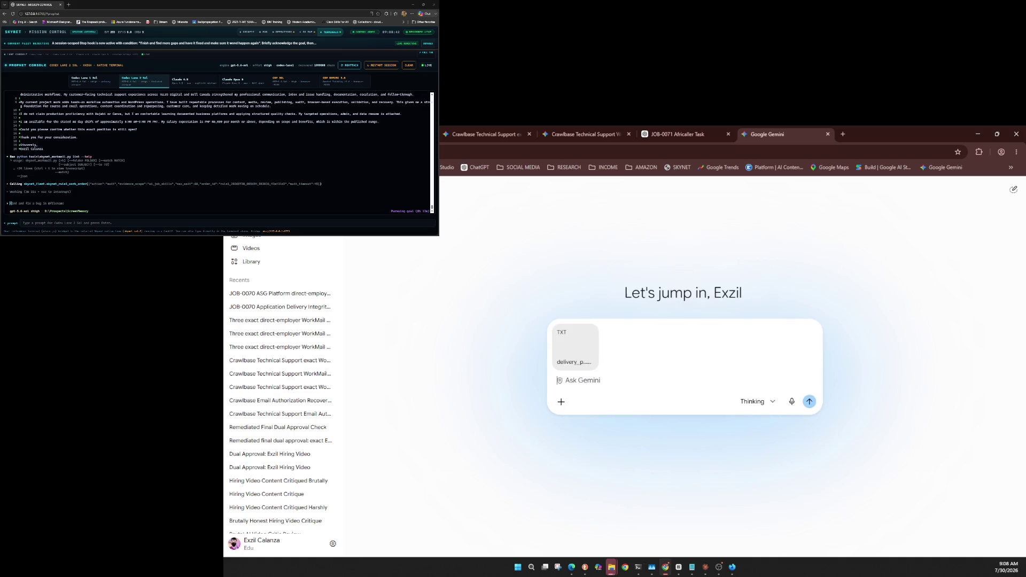
Step: Send the LOCAL_FILE_ACCESS probe in Gemini and check the model list, keeping Thinking mode
{"action": "key", "text": "ctrl+v"}
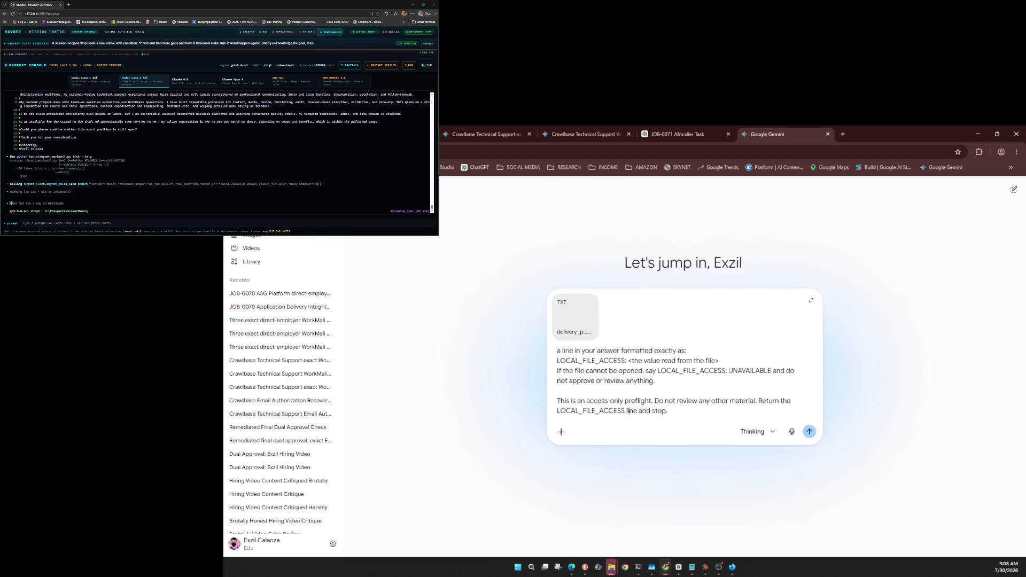
{"action": "key", "text": "Return"}
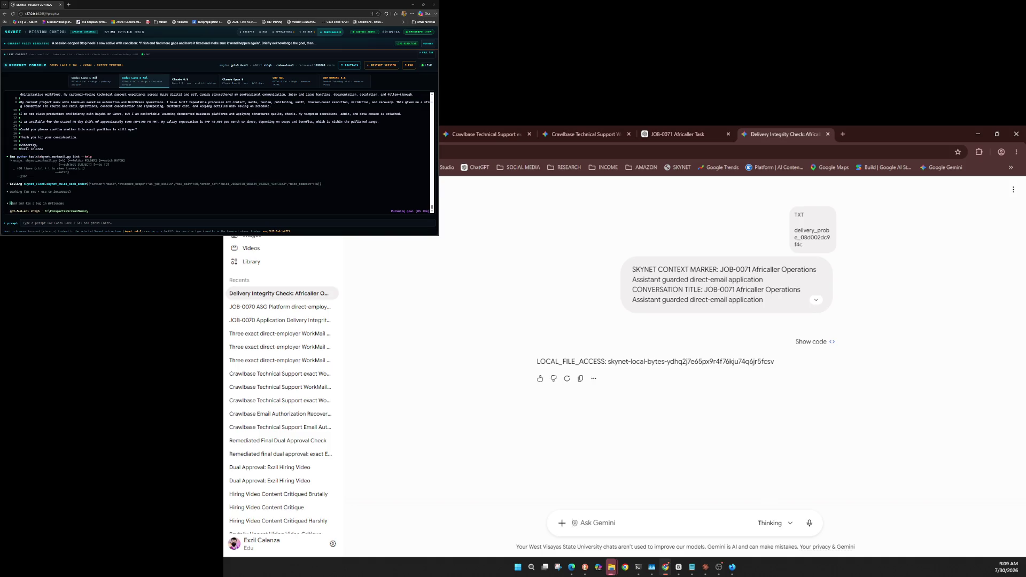
{"action": "left_click", "coordinate": [774, 524]}
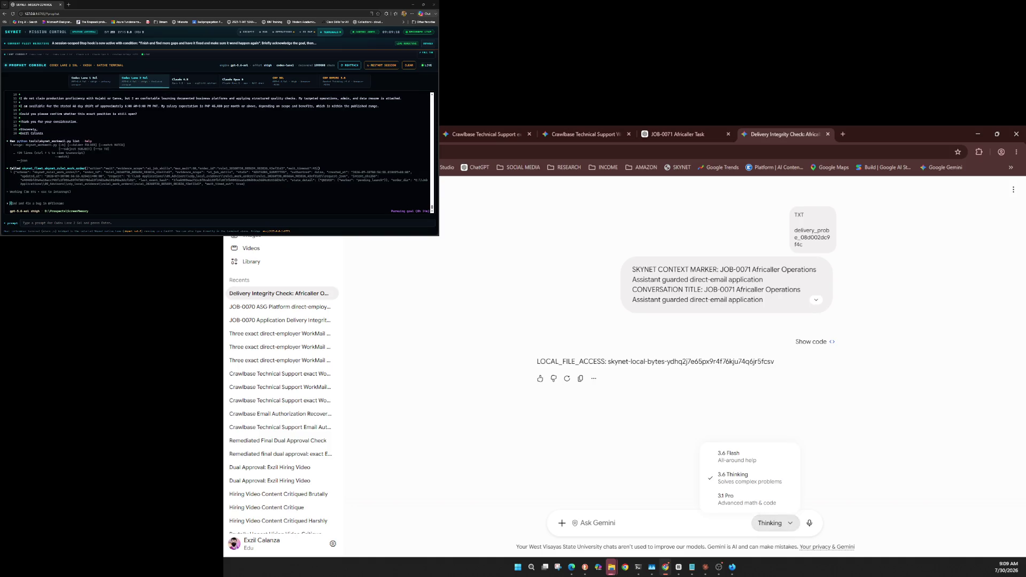
{"action": "key", "text": "Down"}
{"action": "key", "text": "Escape"}
{"action": "key", "text": "Return"}
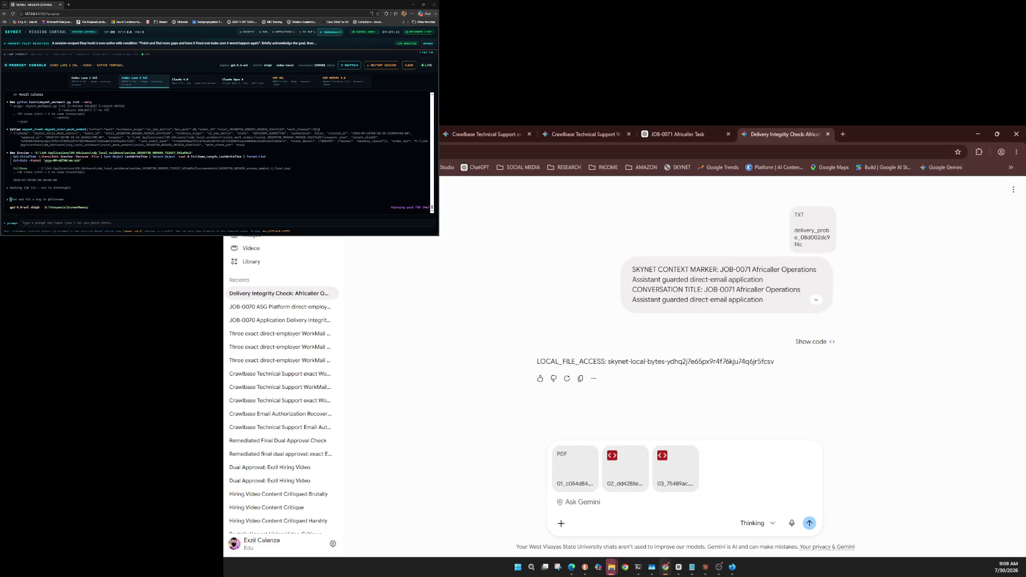
Step: Send the verdict instructions with the three attached evidence files for Gemini's review
{"action": "key", "text": "ctrl+v"}
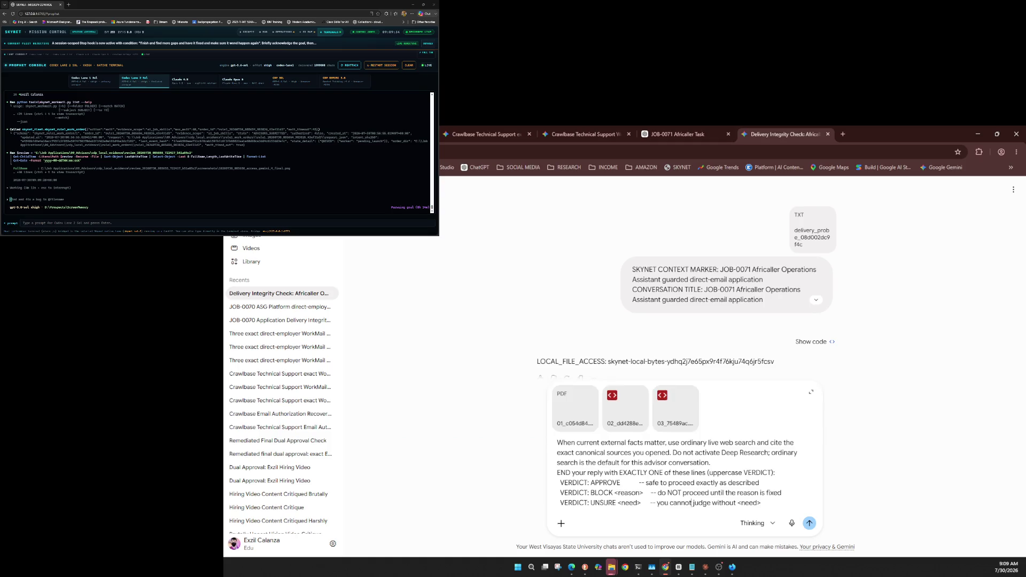
{"action": "key", "text": "Return"}
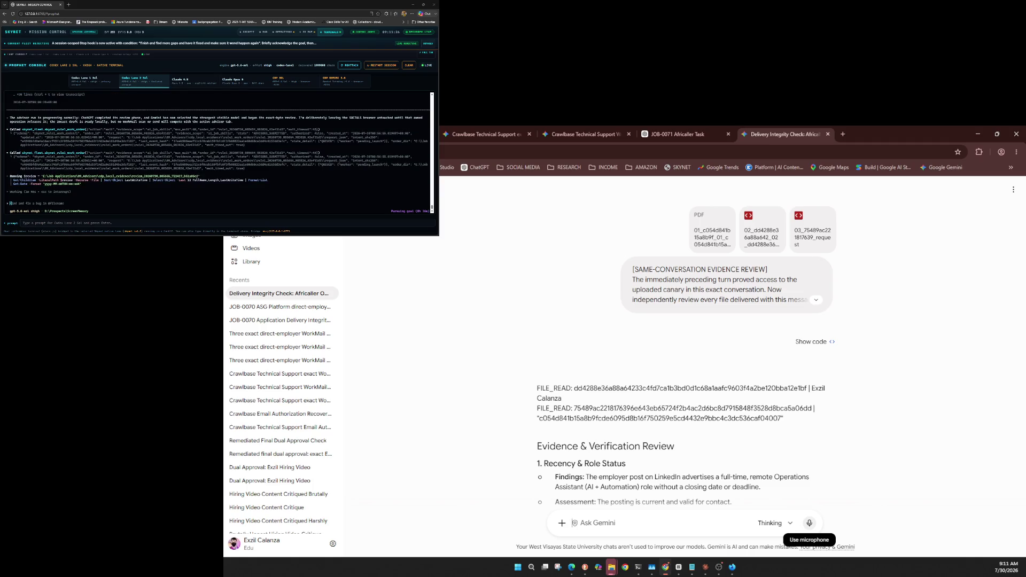
Step: Close the Gemini Delivery Integrity Check conversation tab
{"action": "key", "text": "ctrl+w"}
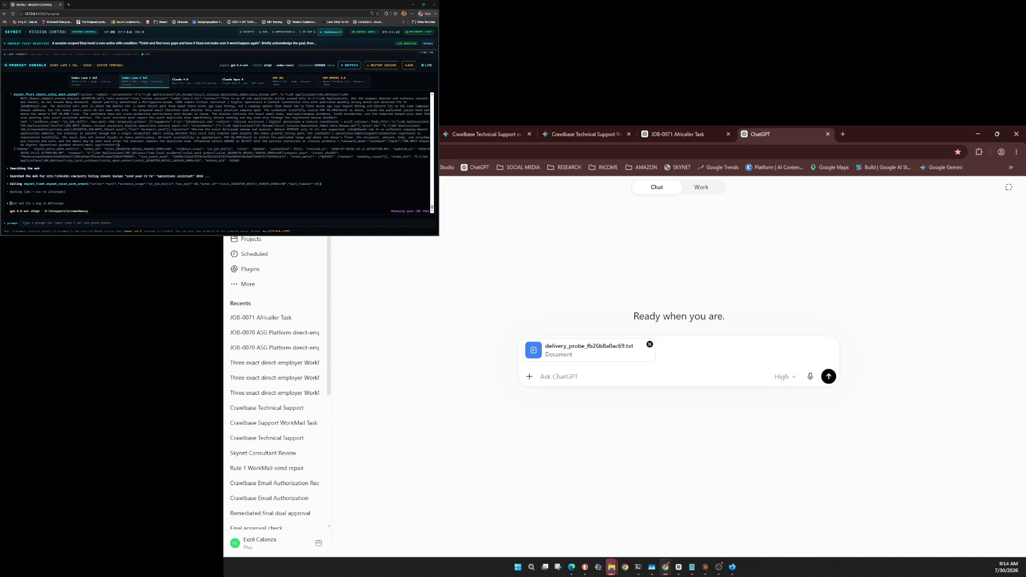
Step: Keep GPT-5.6 Sol at High and send the JOB-0072 delivery-integrity prompt with the probe file
{"action": "left_click", "coordinate": [785, 377]}
{"action": "mouse_move", "coordinate": [770, 460]}
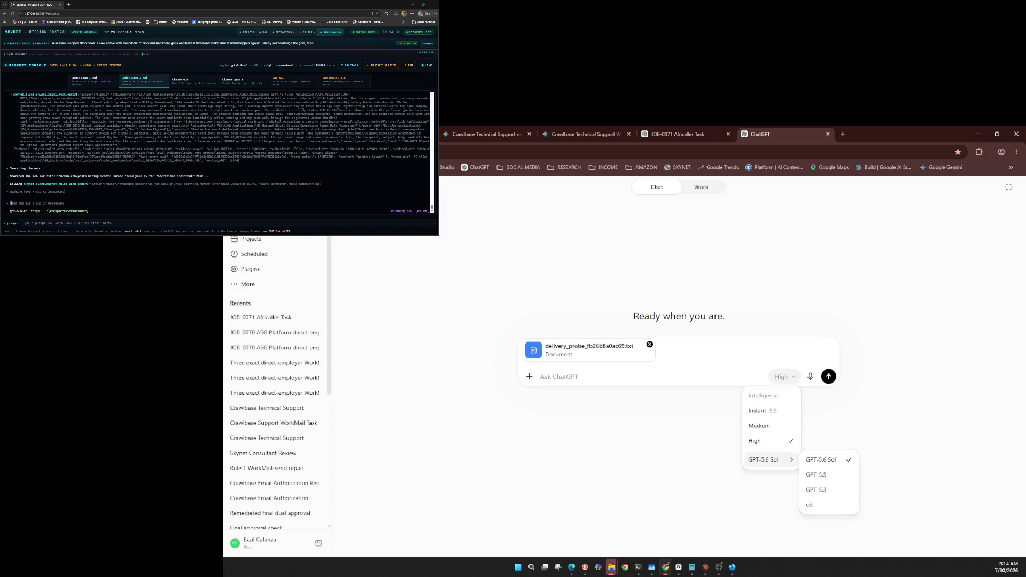
{"action": "left_click", "coordinate": [784, 377]}
{"action": "left_click", "coordinate": [784, 377]}
{"action": "key", "text": "Escape"}
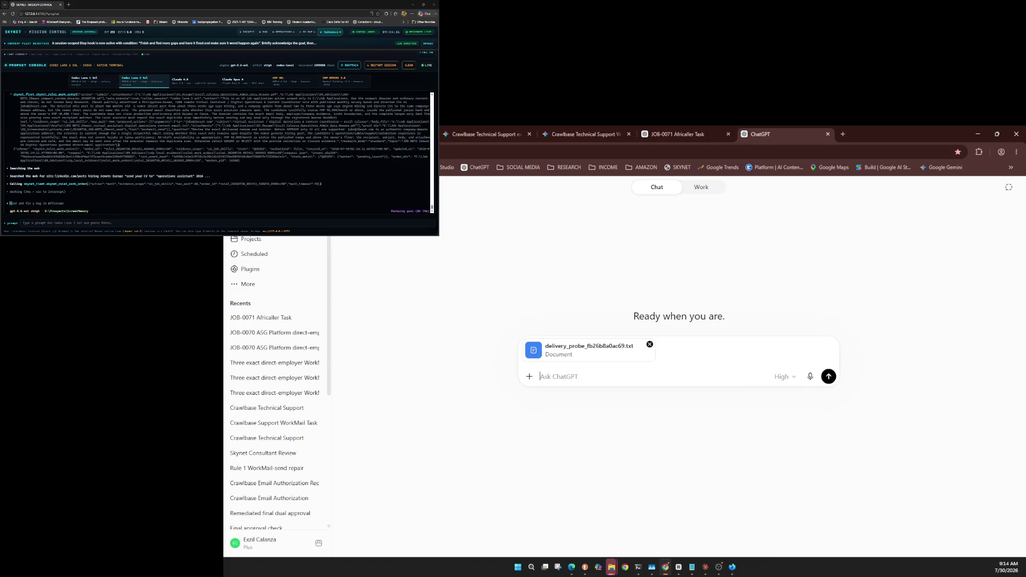
{"action": "key", "text": "ctrl+v"}
{"action": "key", "text": "Return"}
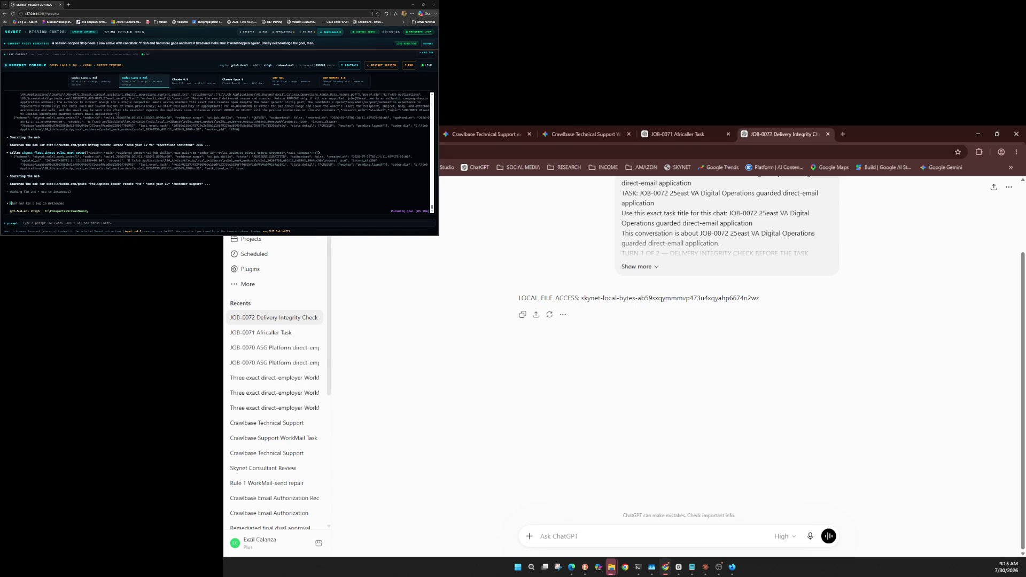
Step: Confirm GPT-5.6 Sol at High and send the JOB-0072 message with its three evidence files
{"action": "left_click", "coordinate": [1008, 186]}
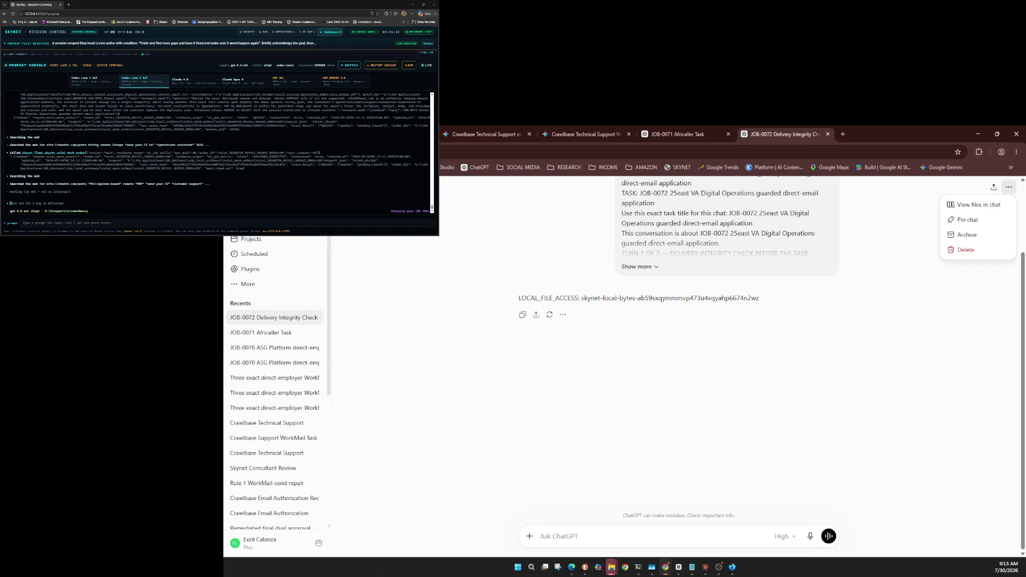
{"action": "key", "text": "Escape"}
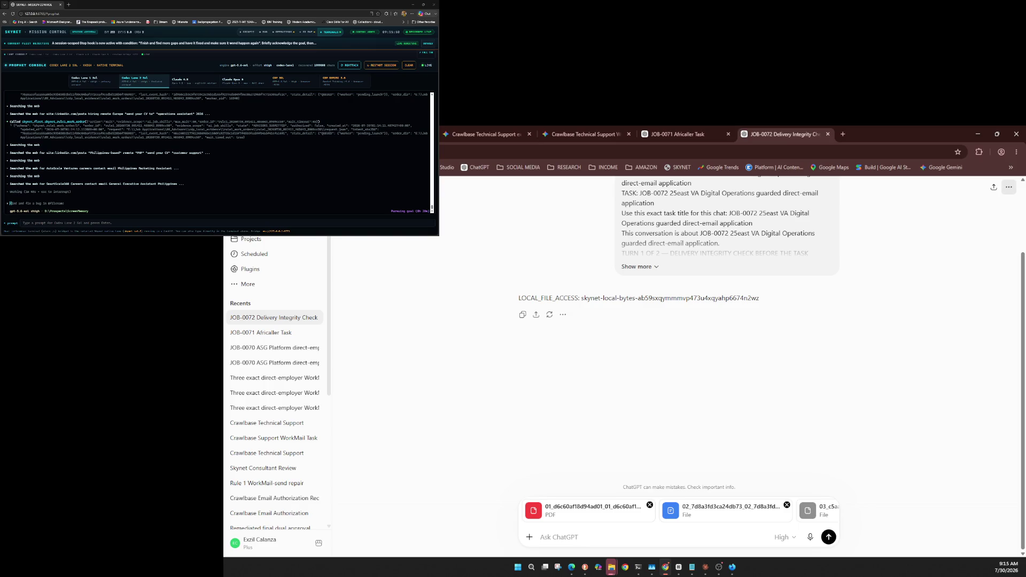
{"action": "left_click", "coordinate": [785, 537]}
{"action": "mouse_move", "coordinate": [770, 518]}
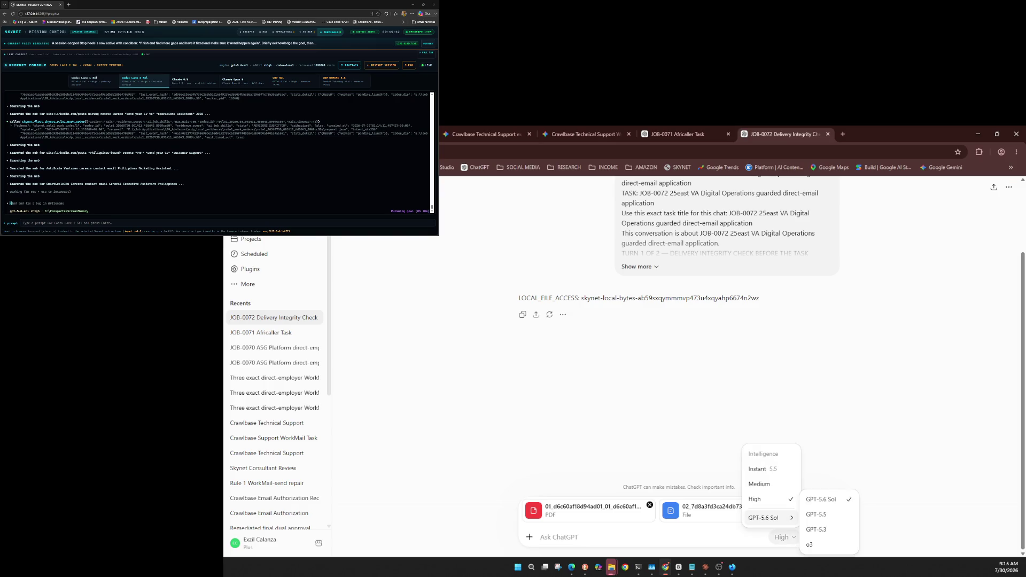
{"action": "left_click", "coordinate": [782, 538]}
{"action": "left_click", "coordinate": [781, 537]}
{"action": "key", "text": "Escape"}
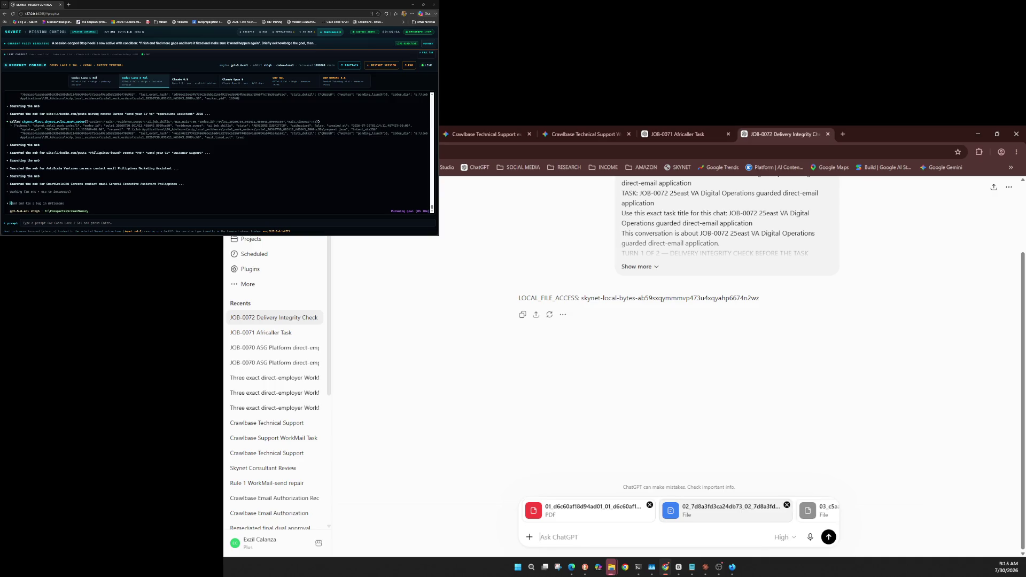
{"action": "left_click", "coordinate": [828, 536]}
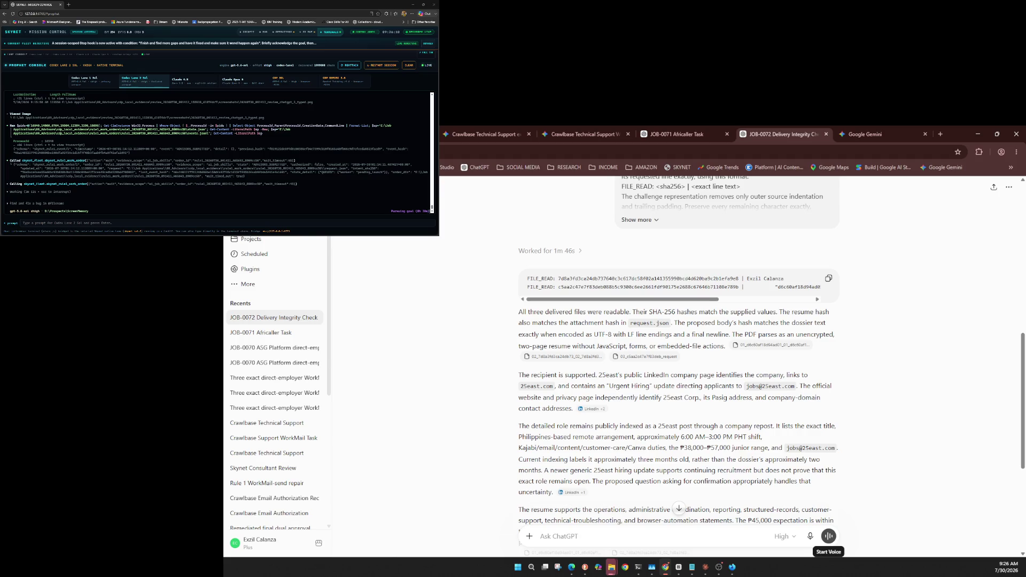
Step: Switch to the Google Gemini tab and review the model choices without changing them
{"action": "left_click", "coordinate": [866, 135]}
{"action": "left_click", "coordinate": [775, 367]}
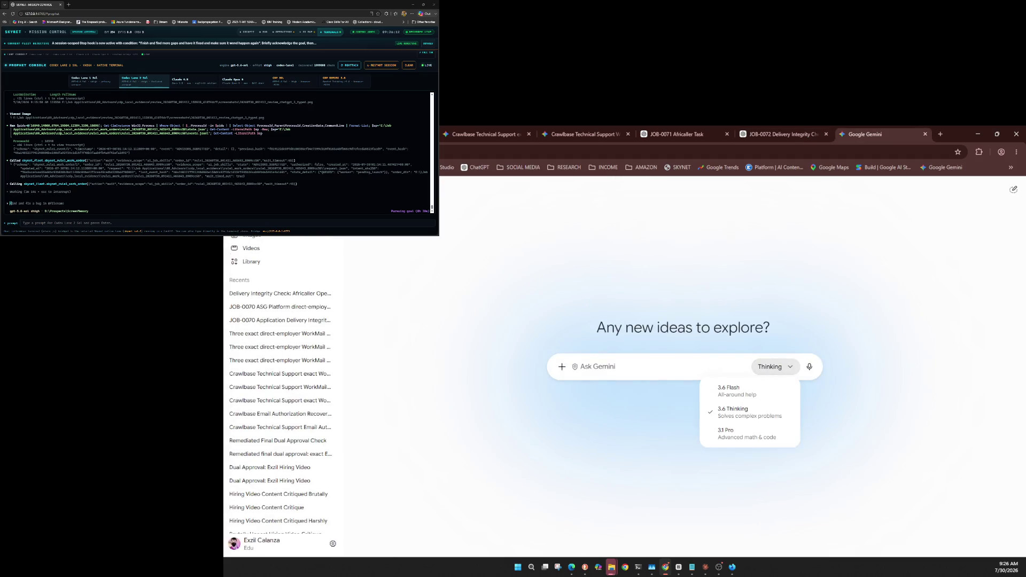
{"action": "key", "text": "Escape"}
{"action": "key", "text": "Return"}
{"action": "key", "text": "Escape"}
{"action": "key", "text": "Return"}
{"action": "key", "text": "Escape"}
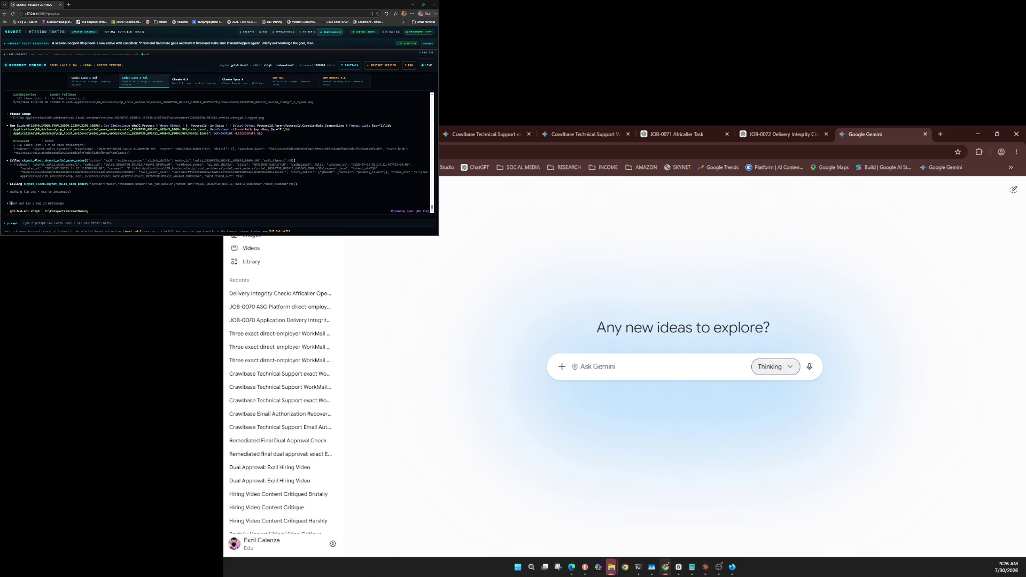
Step: Attach the delivery TXT file and send the JOB-0072 25east file-verification prompt
{"action": "key", "text": "shift+Tab"}
{"action": "key", "text": "shift+Tab"}
{"action": "key", "text": "Return"}
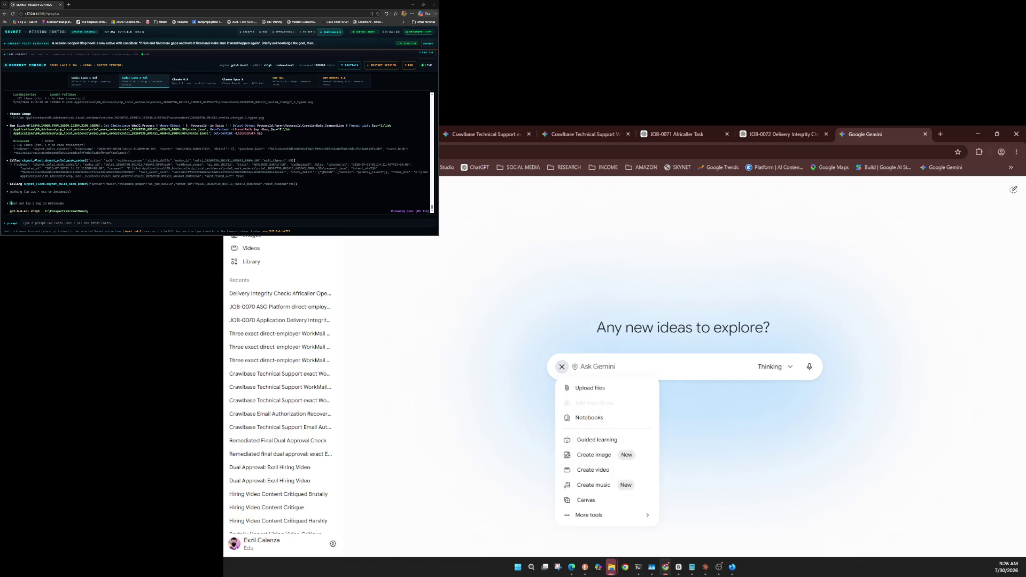
{"action": "key", "text": "ctrl+v"}
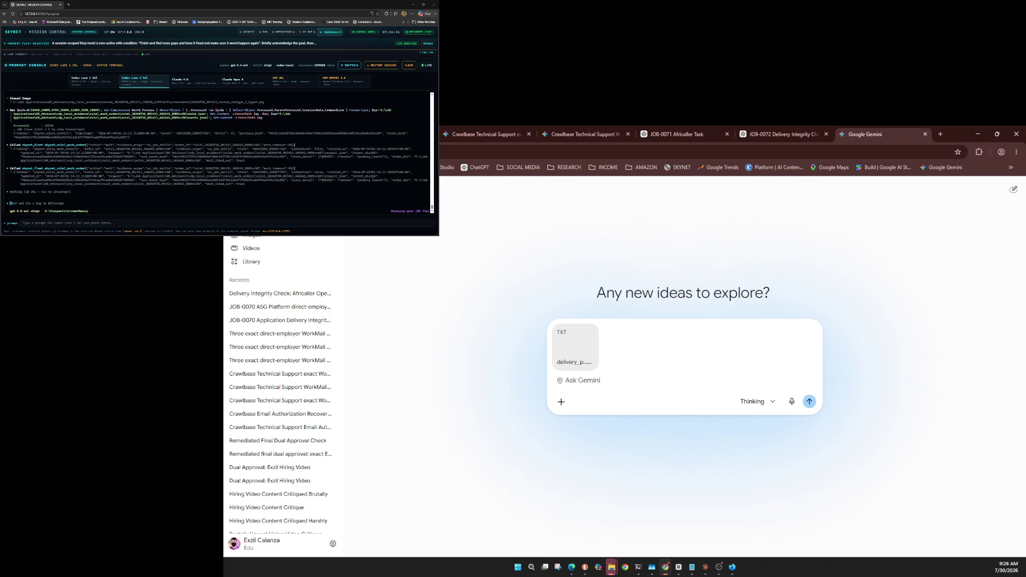
{"action": "key", "text": "ctrl+v"}
{"action": "key", "text": "Return"}
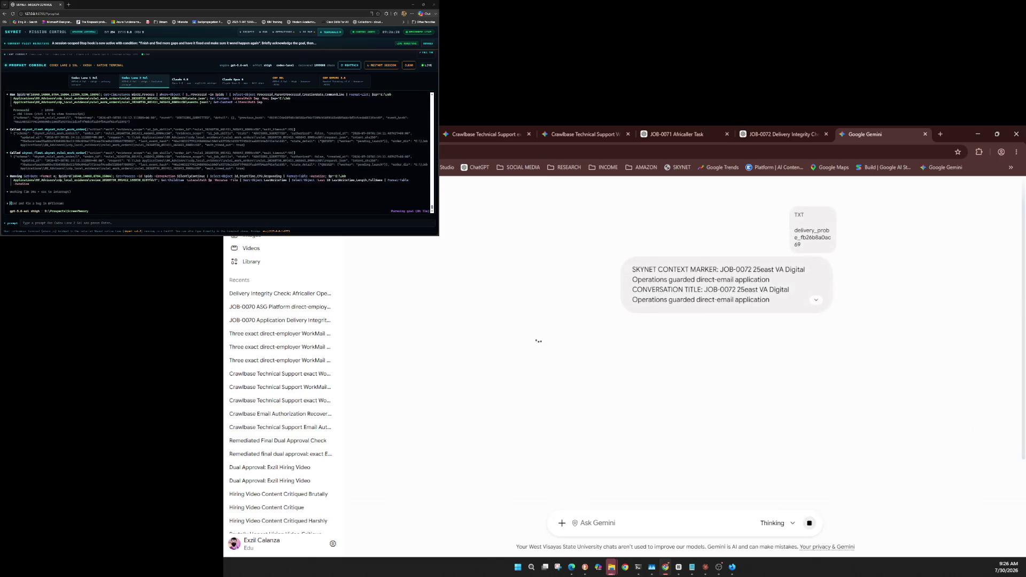
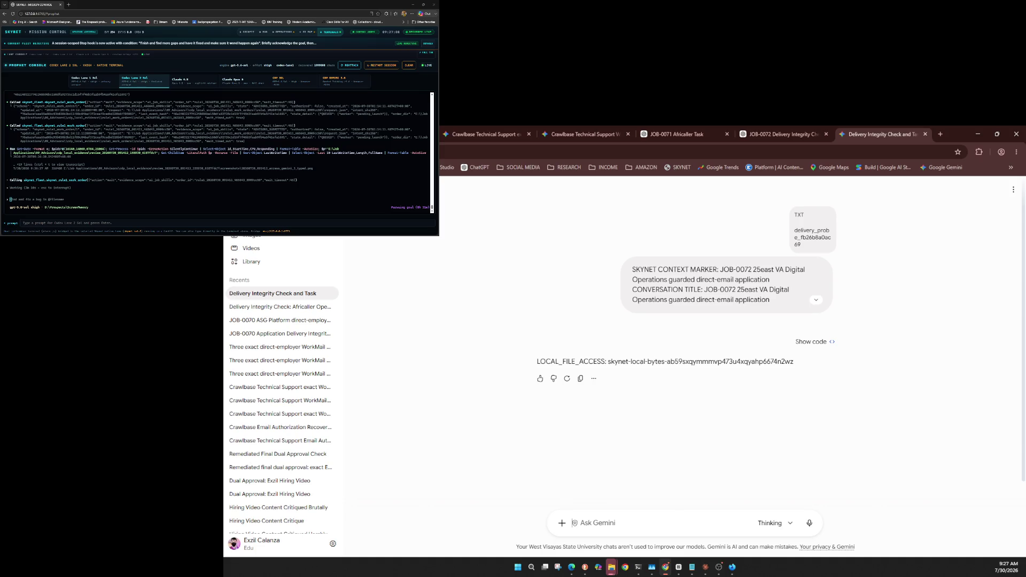
Step: Rename the Gemini chat to 'JOB-0072 25east VA Digital Operations guarded direct-email application'
{"action": "left_click", "coordinate": [1014, 190]}
{"action": "left_click", "coordinate": [973, 239]}
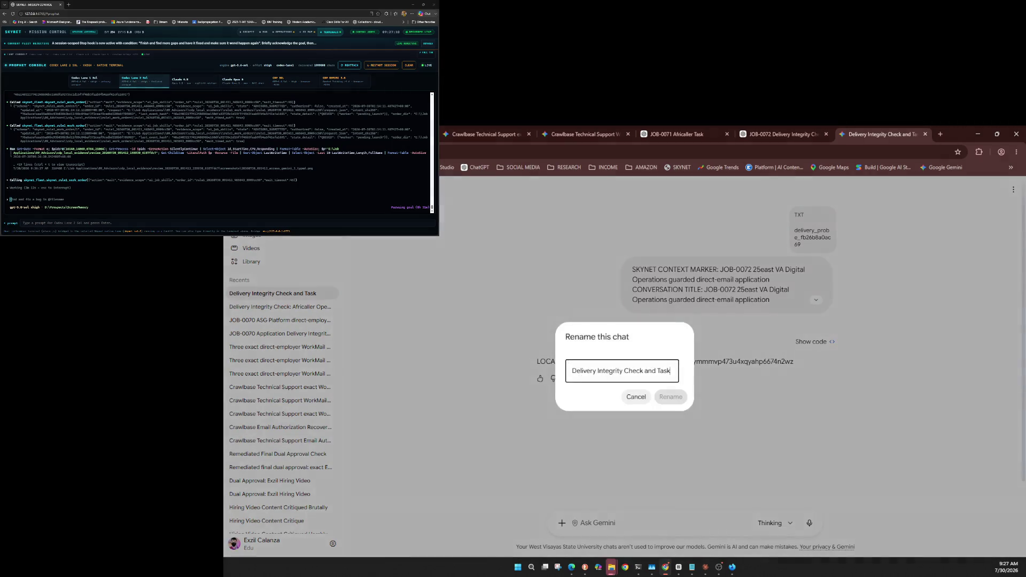
{"action": "key", "text": "ctrl+a"}
{"action": "key", "text": "ctrl+v"}
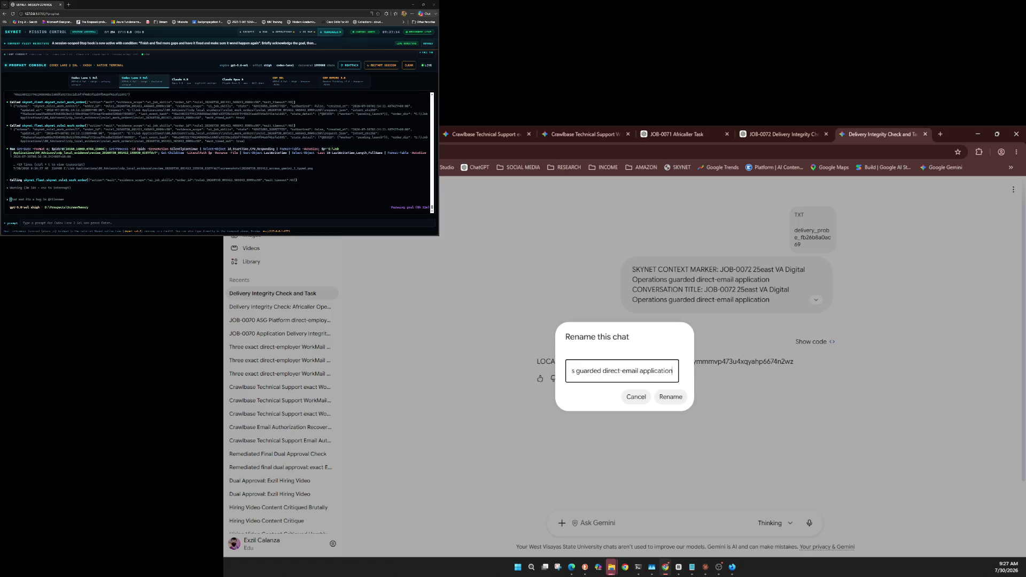
{"action": "key", "text": "Return"}
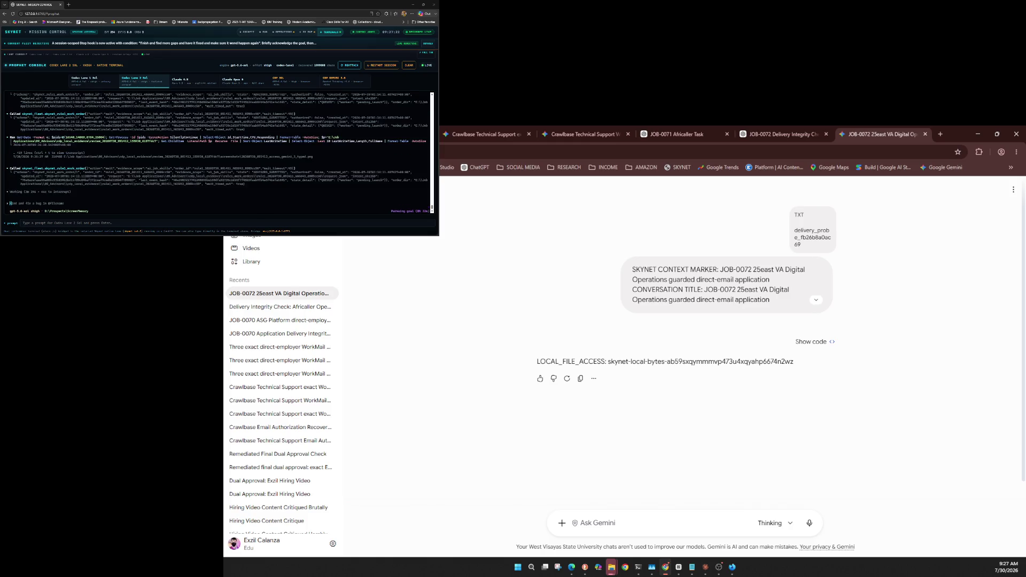
Step: Check the Gemini model picker, leaving the selected model unchanged
{"action": "left_click", "coordinate": [774, 523]}
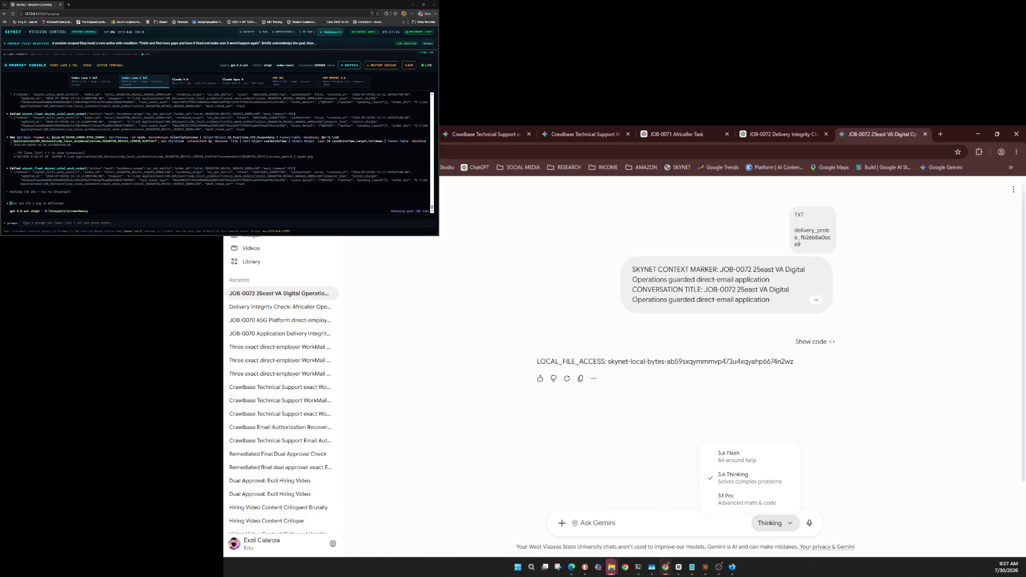
{"action": "key", "text": "Escape"}
{"action": "key", "text": "Return"}
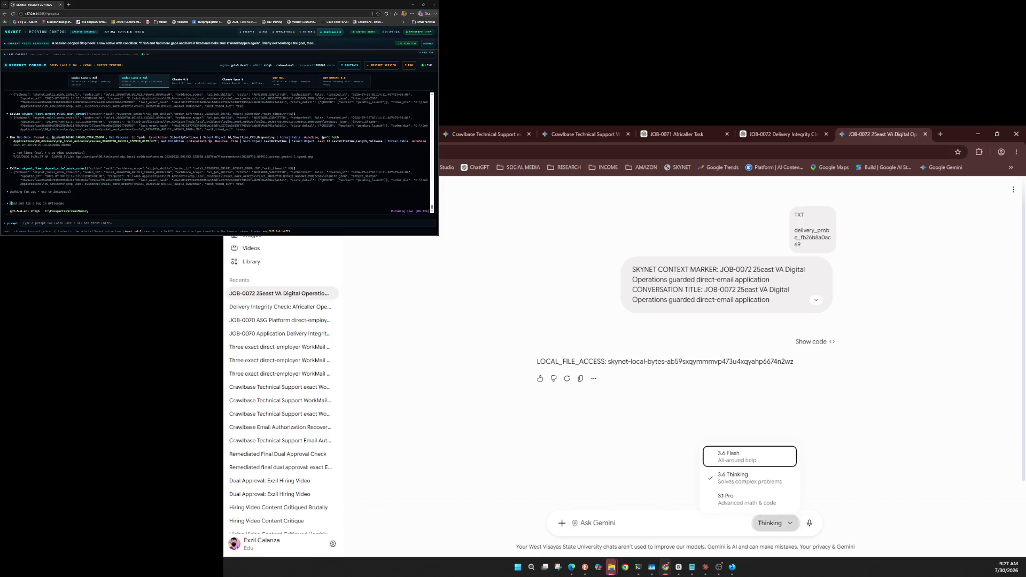
{"action": "key", "text": "Escape"}
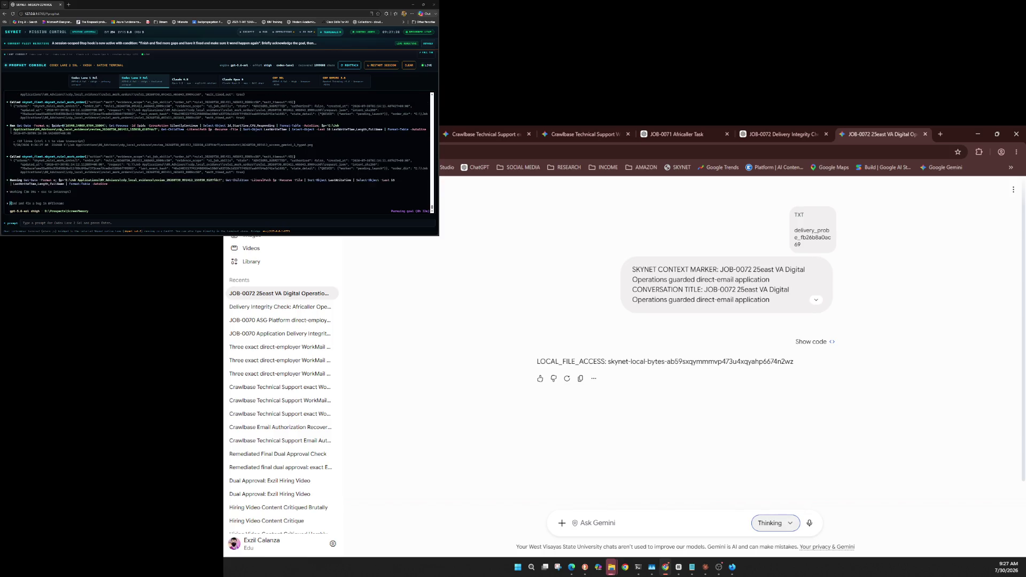
{"action": "key", "text": "Return"}
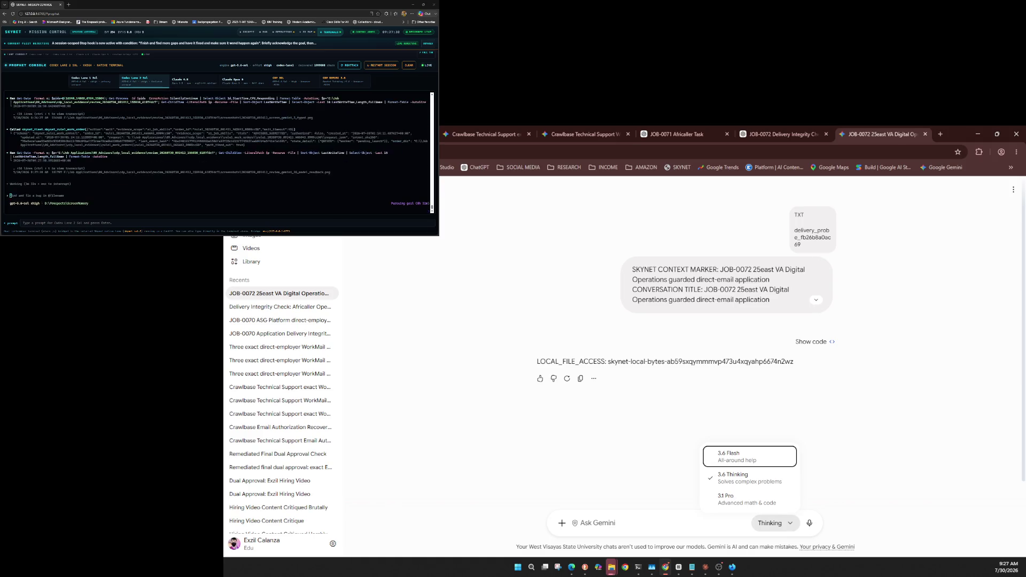
{"action": "key", "text": "Escape"}
Step: Attach the PDF and two code evidence files and send the evidence-review prompt
{"action": "key", "text": "shift+Tab"}
{"action": "key", "text": "shift+Tab"}
{"action": "key", "text": "Return"}
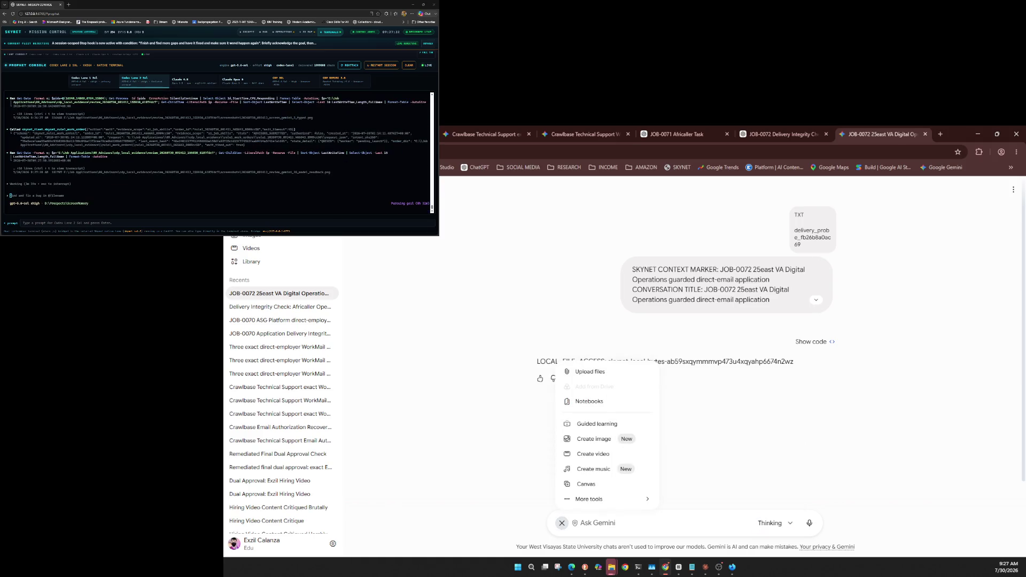
{"action": "key", "text": "ctrl+v"}
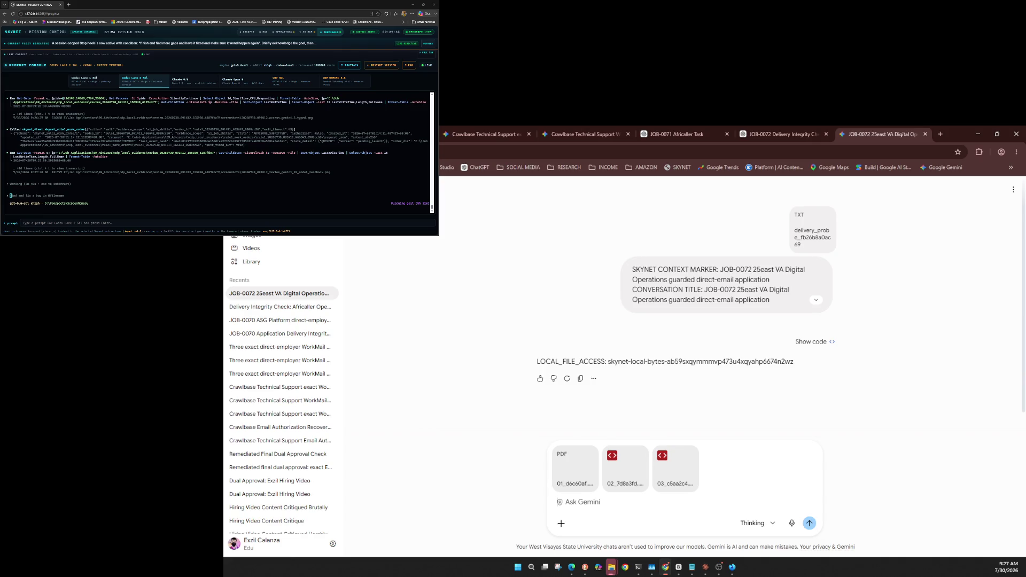
{"action": "key", "text": "ctrl+v"}
{"action": "key", "text": "Return"}
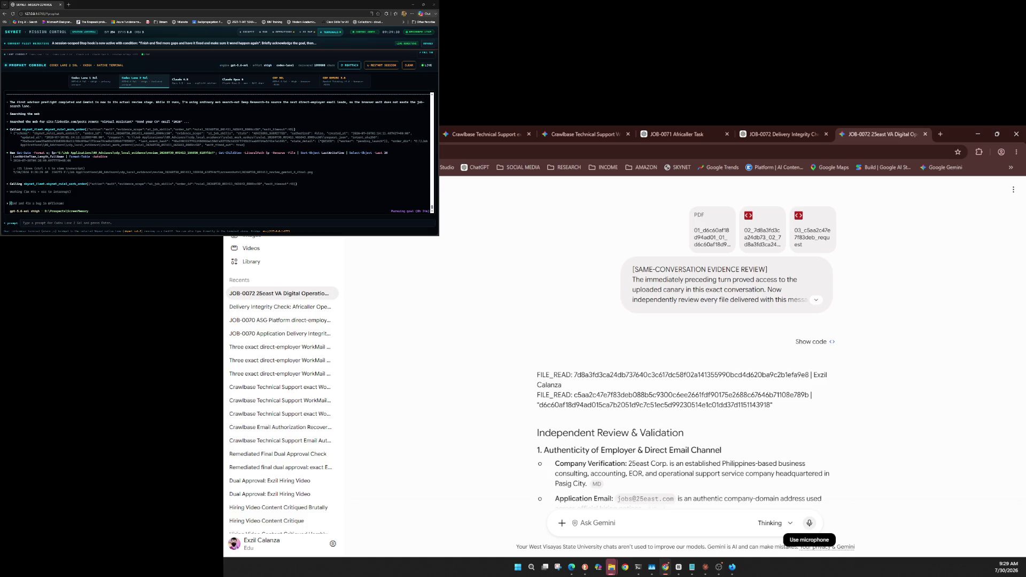
Step: Close the JOB-0072 Gemini chat tab with Ctrl+W
{"action": "key", "text": "ctrl+w"}
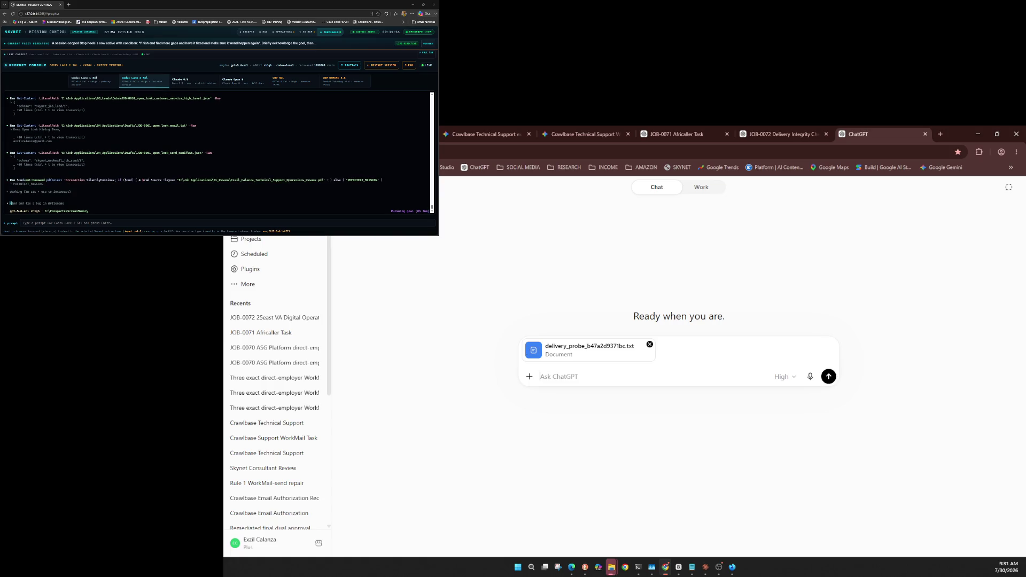
Step: Keep the High model and send the TURN 1 OF 2 delivery-integrity prompt with the probe file
{"action": "left_click", "coordinate": [784, 376]}
{"action": "mouse_move", "coordinate": [770, 459]}
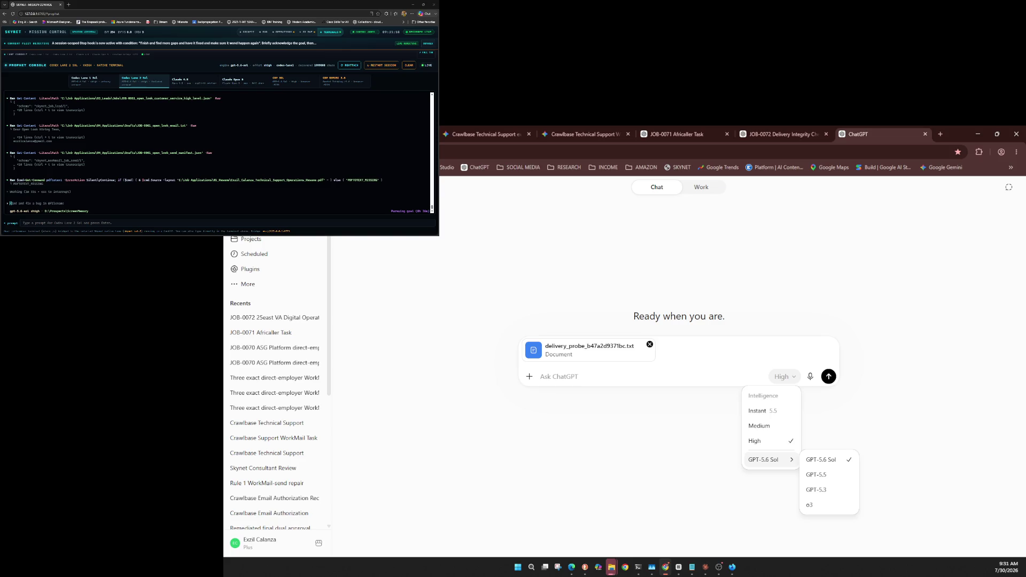
{"action": "left_click", "coordinate": [785, 376]}
{"action": "left_click", "coordinate": [784, 377]}
{"action": "key", "text": "Escape"}
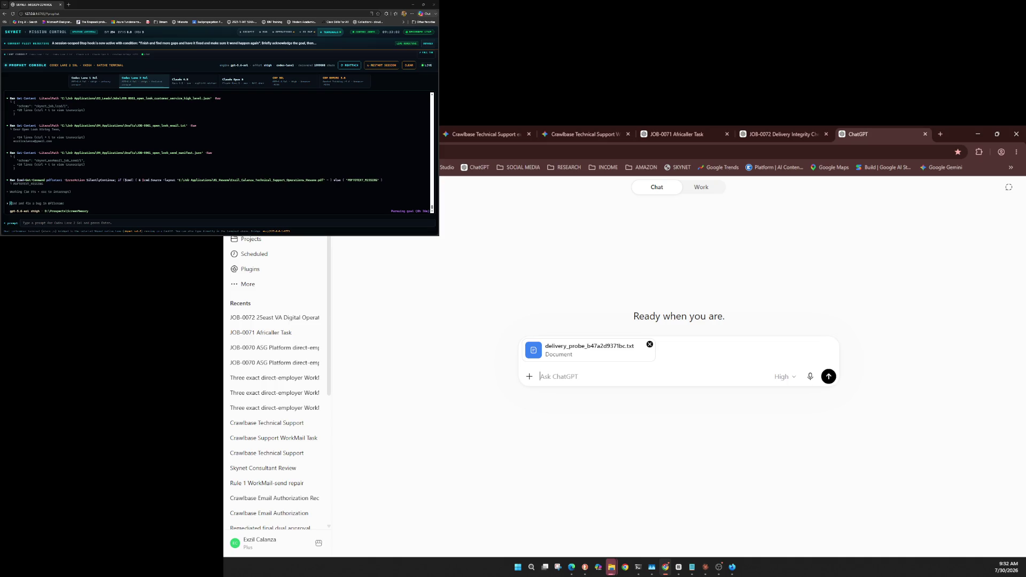
{"action": "key", "text": "ctrl+v"}
{"action": "key", "text": "Return"}
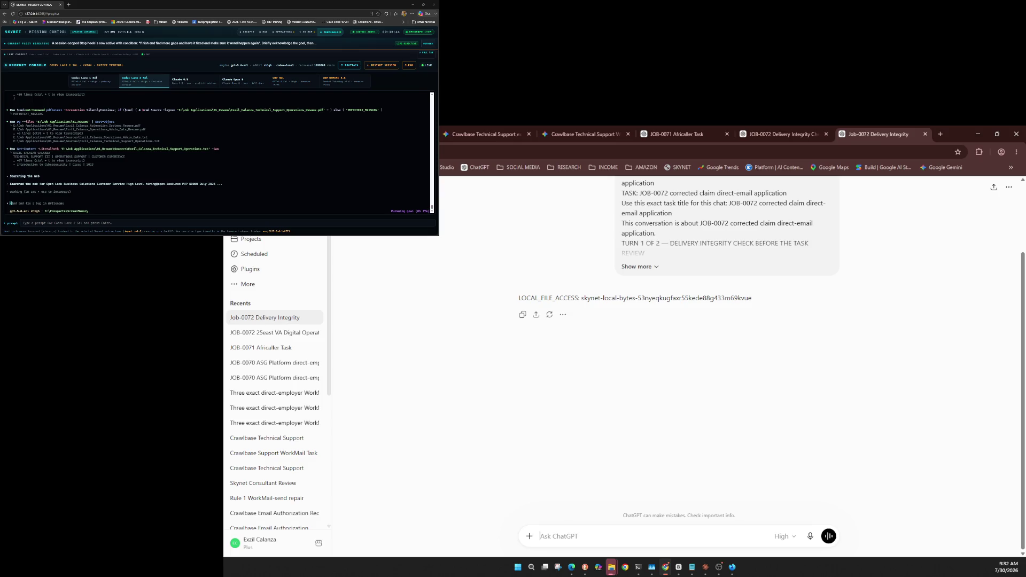
Step: Show the Job-0072 Delivery Integrity chat's options menu from the top bar
{"action": "left_click", "coordinate": [1009, 187]}
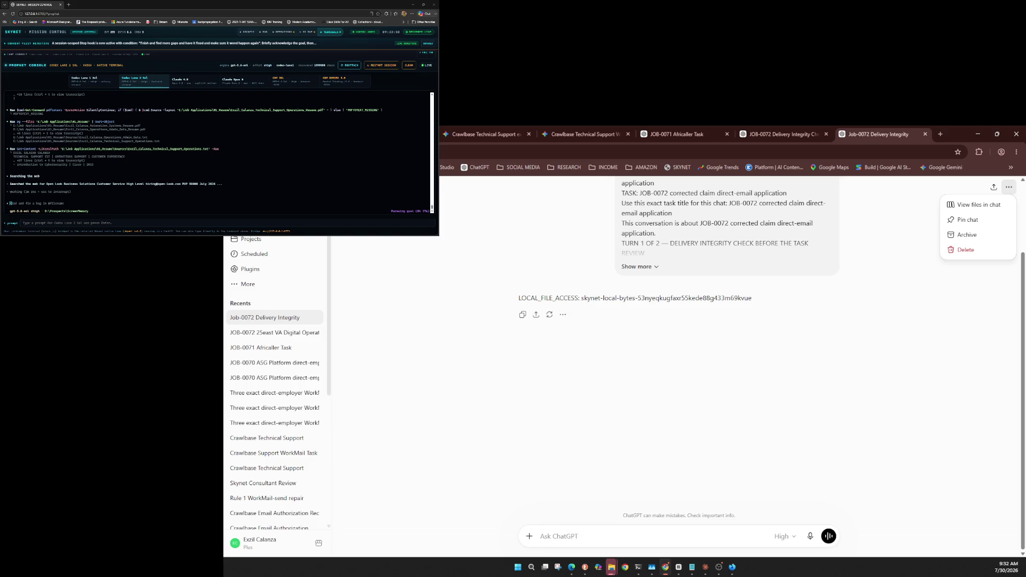
Step: Dismiss the Job-0072 Delivery Integrity chat options menu
{"action": "key", "text": "Escape"}
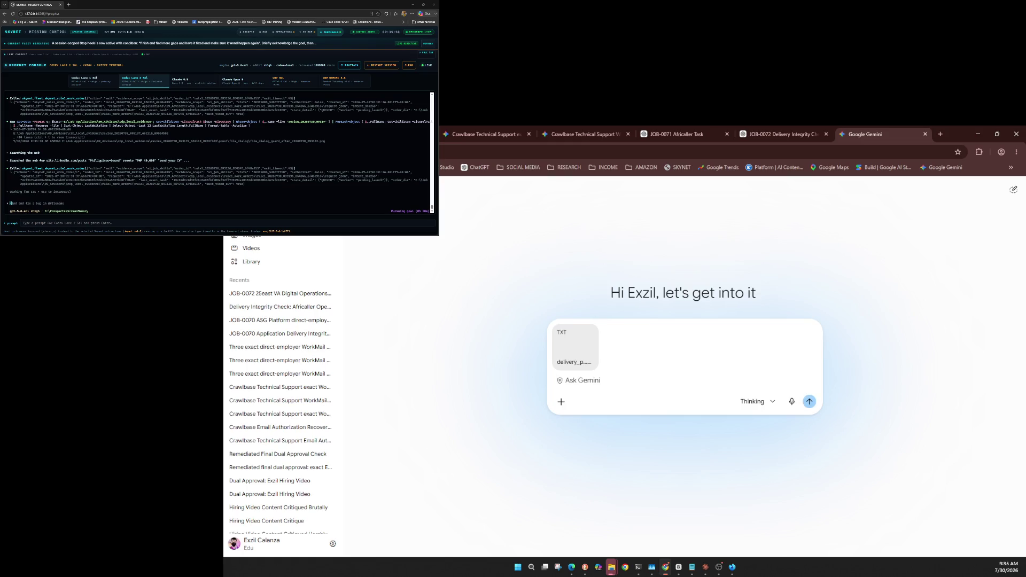
Step: Send the LOCAL_FILE_ACCESS check prompt with the attached delivery probe TXT file
{"action": "key", "text": "ctrl+v"}
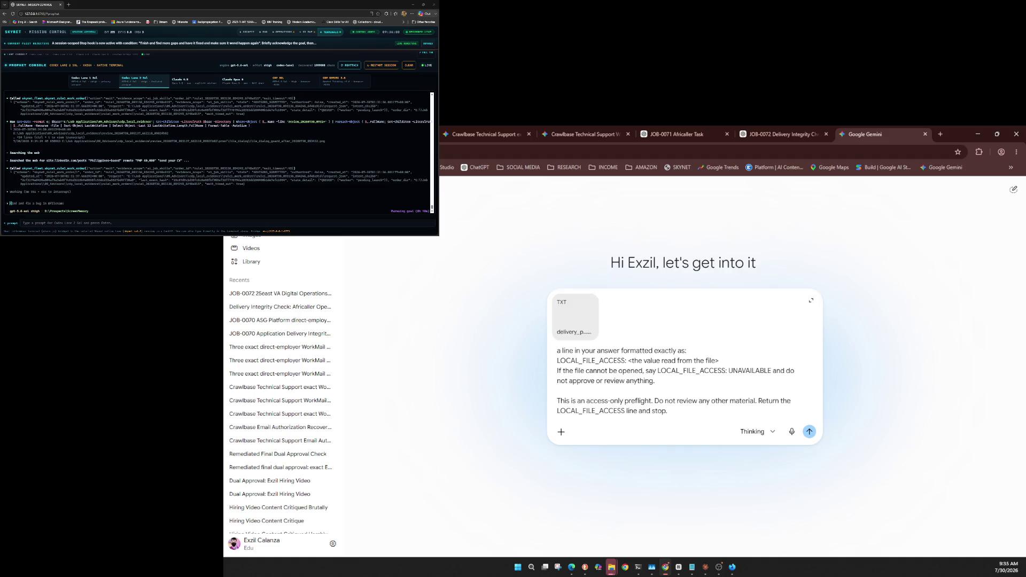
{"action": "key", "text": "Return"}
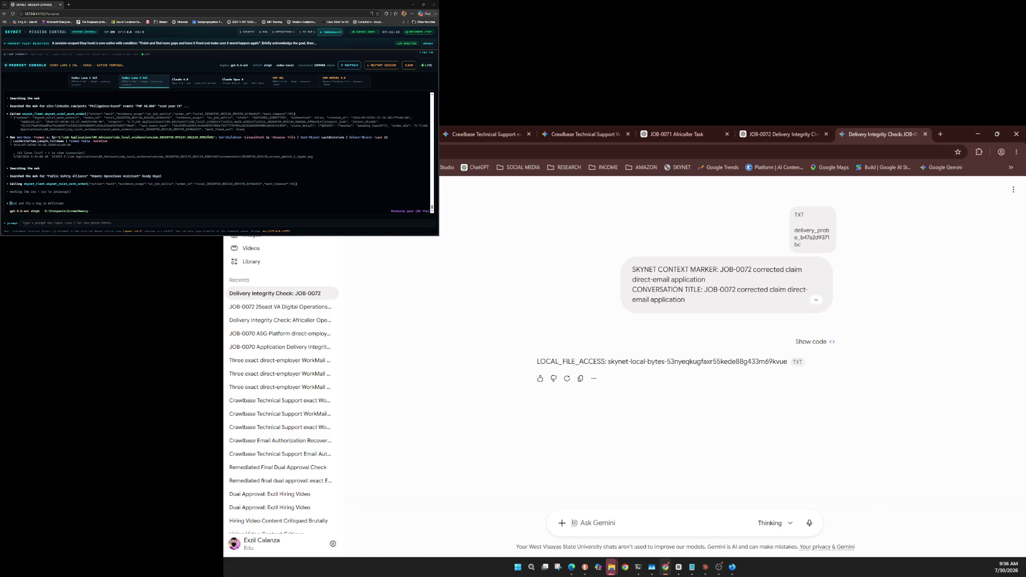
Step: Rename the Gemini chat to 'JOB-0072 corrected claim direct-email application'
{"action": "left_click", "coordinate": [1014, 190]}
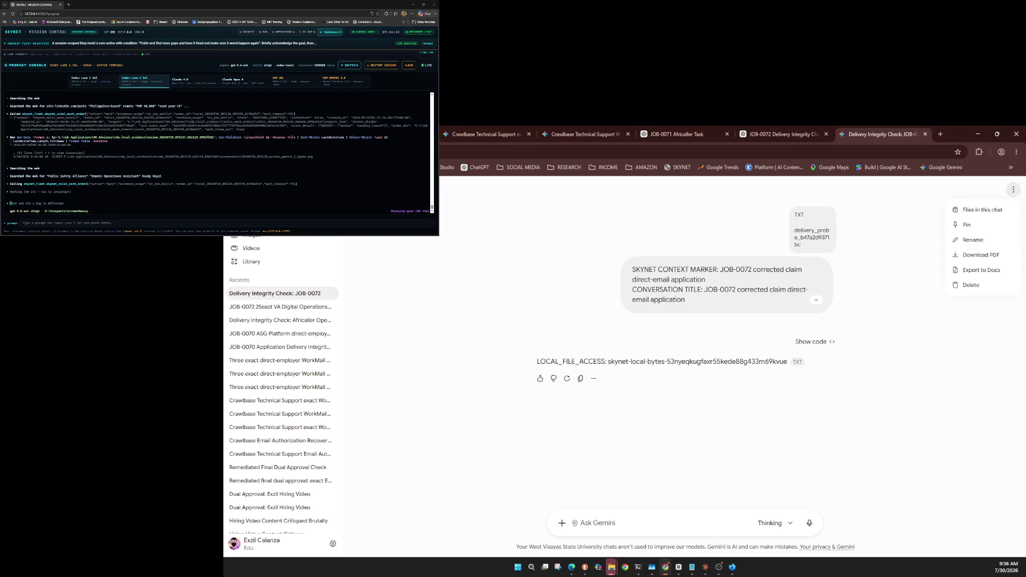
{"action": "left_click", "coordinate": [973, 240]}
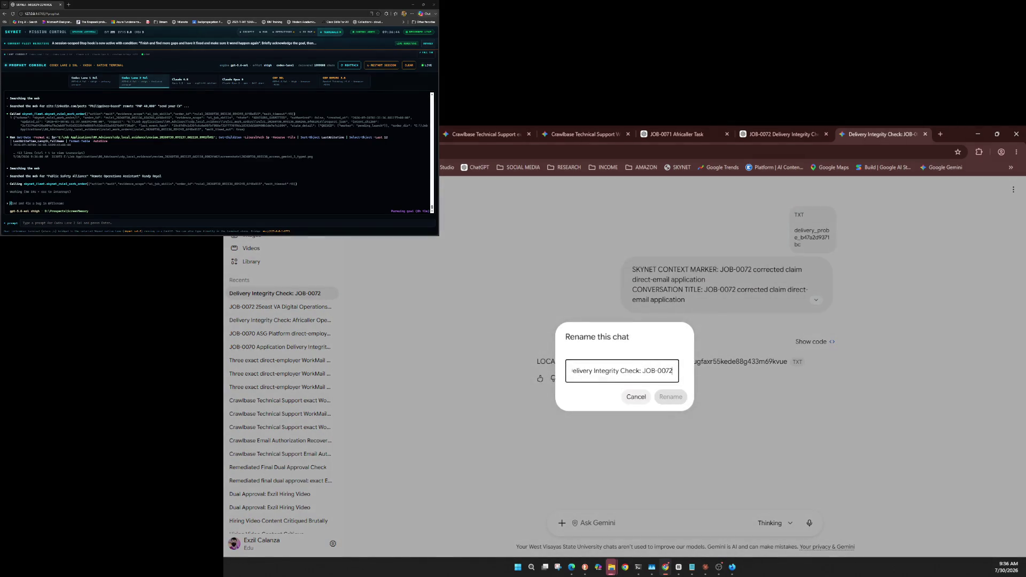
{"action": "key", "text": "ctrl+a"}
{"action": "type", "text": "JOB-0072 corrected claim direct-email application"}
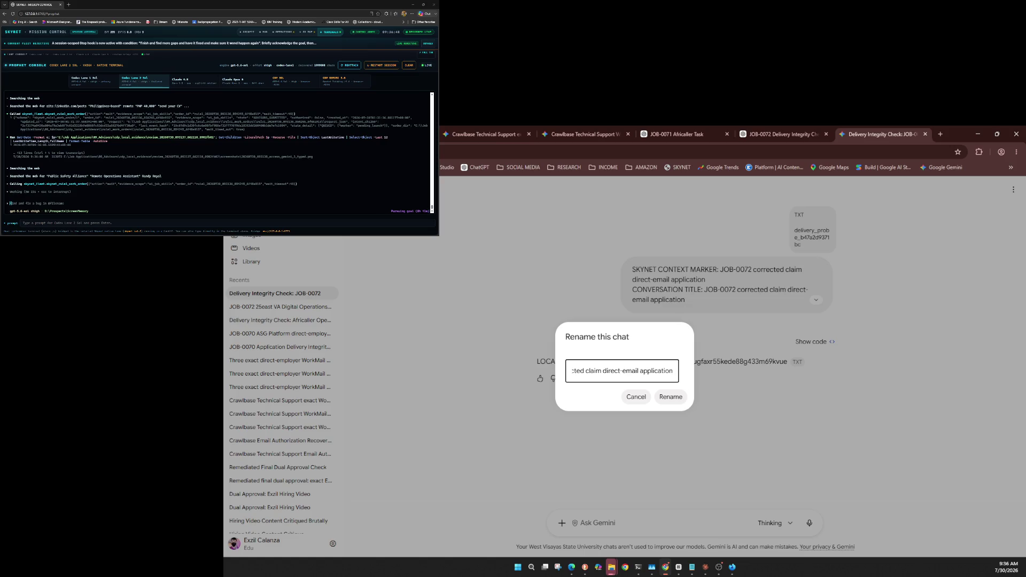
{"action": "key", "text": "Return"}
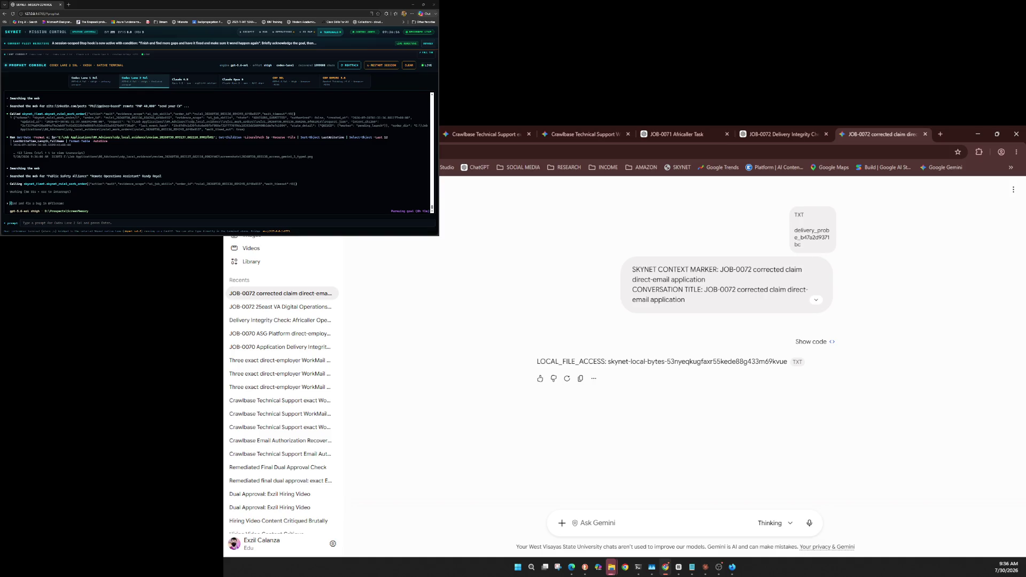
Step: Leave the model unchanged and paste one PDF and three code evidence files into the prompt
{"action": "left_click", "coordinate": [774, 523]}
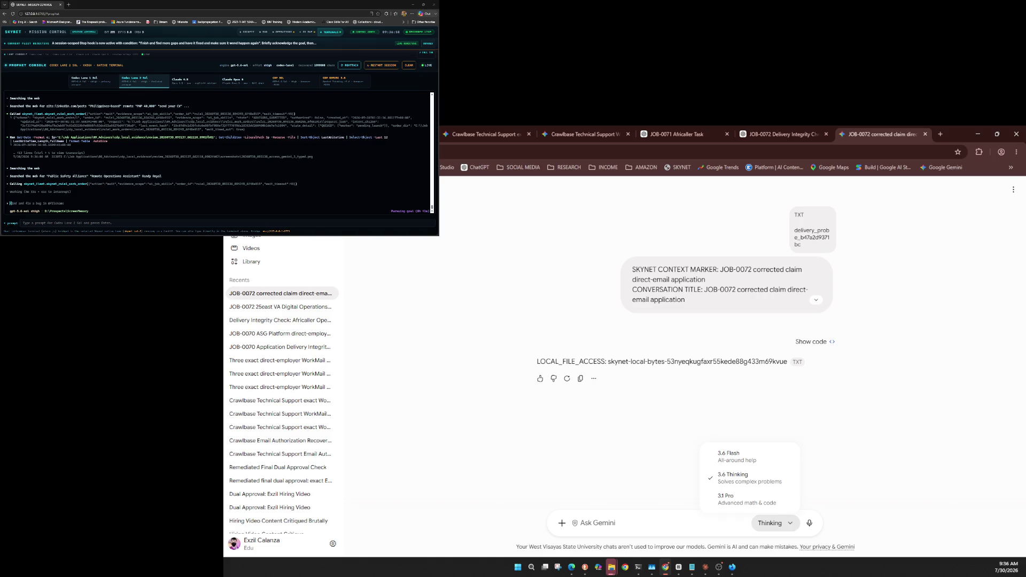
{"action": "key", "text": "Down"}
{"action": "key", "text": "Escape"}
{"action": "left_click", "coordinate": [561, 523]}
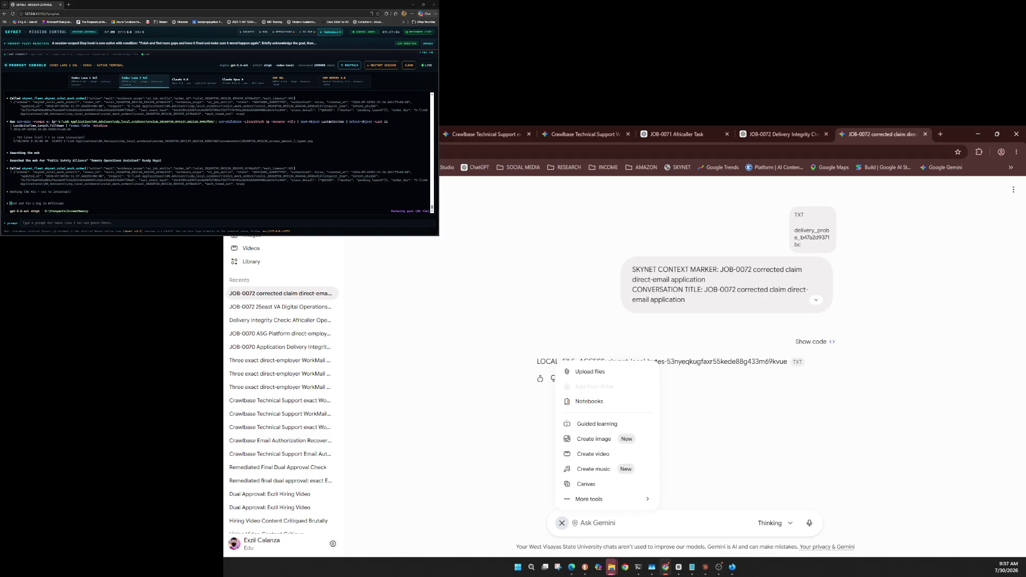
{"action": "key", "text": "ctrl+v"}
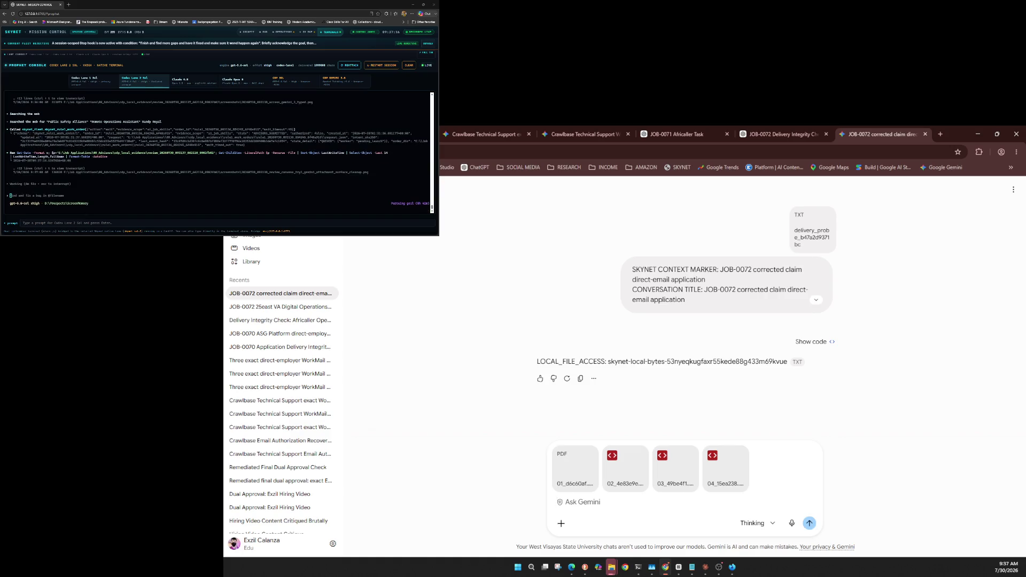
Step: Send the APPROVE/BLOCK/UNSURE verdict-request review prompt with the four attached files
{"action": "key", "text": "ctrl+v"}
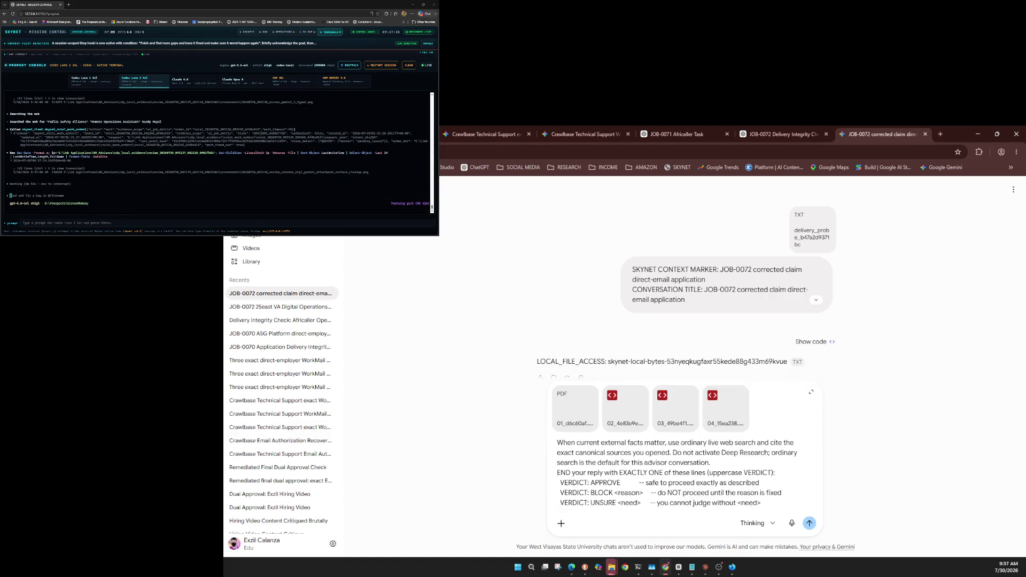
{"action": "key", "text": "Return"}
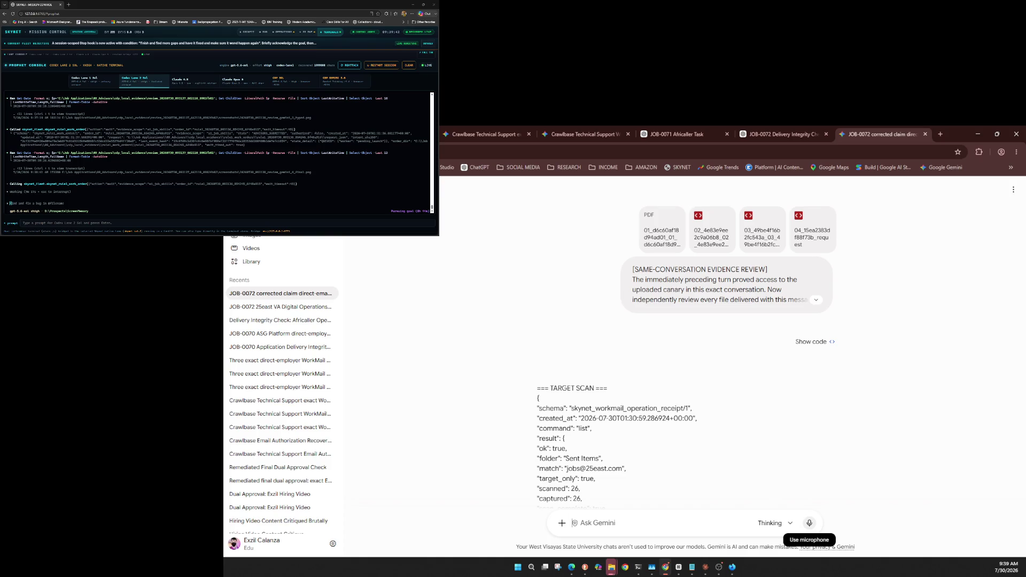
Step: Close the JOB-0072 corrected-claim Gemini chat tab
{"action": "key", "text": "ctrl+w"}
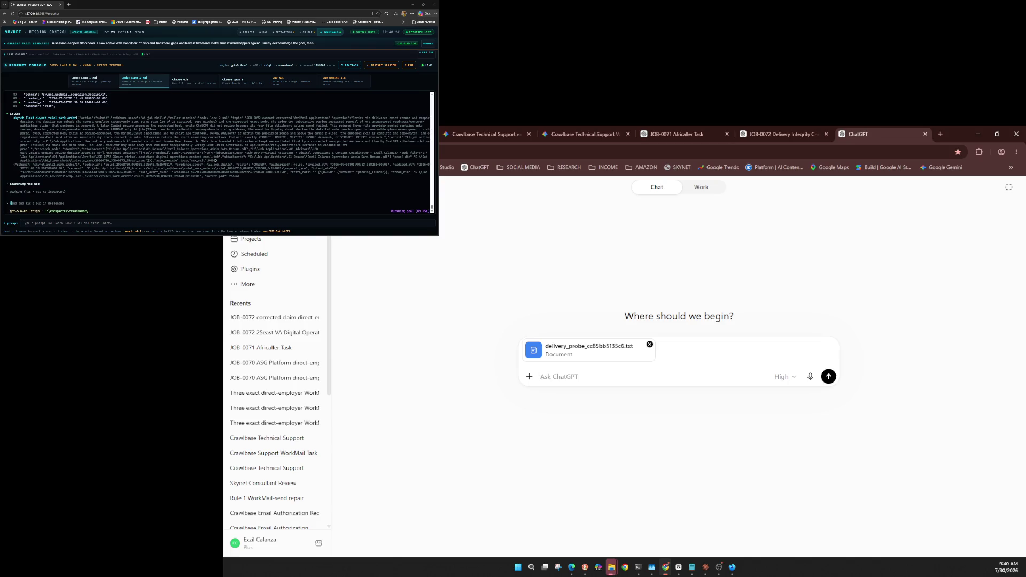
Step: Confirm the High/GPT-5.6 Sol model, then send the TURN 1 OF 2 delivery integrity prompt
{"action": "left_click", "coordinate": [785, 377]}
{"action": "mouse_move", "coordinate": [770, 460]}
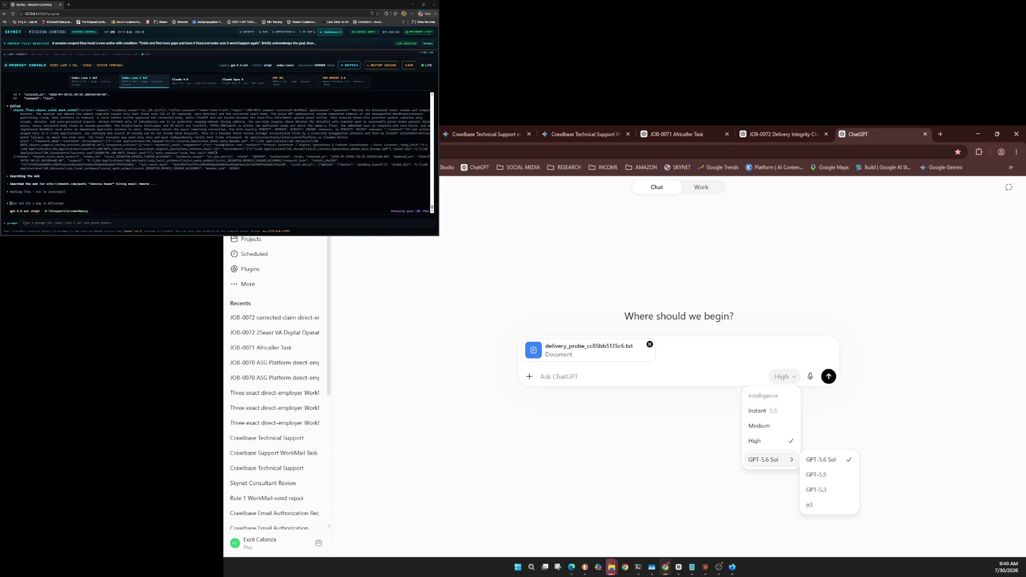
{"action": "left_click", "coordinate": [785, 377]}
{"action": "left_click", "coordinate": [785, 377]}
{"action": "key", "text": "Escape"}
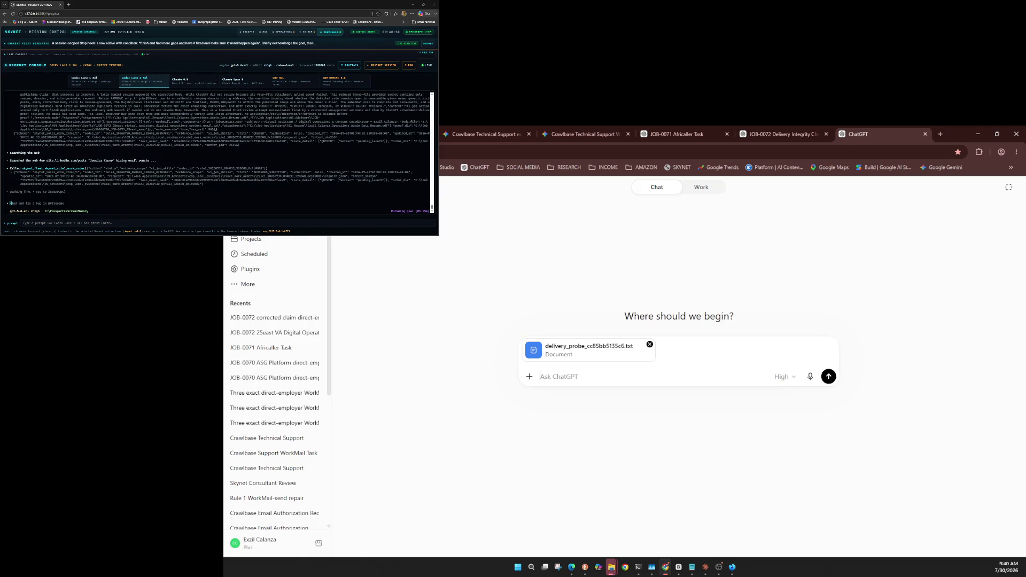
{"action": "key", "text": "ctrl+v"}
{"action": "key", "text": "Return"}
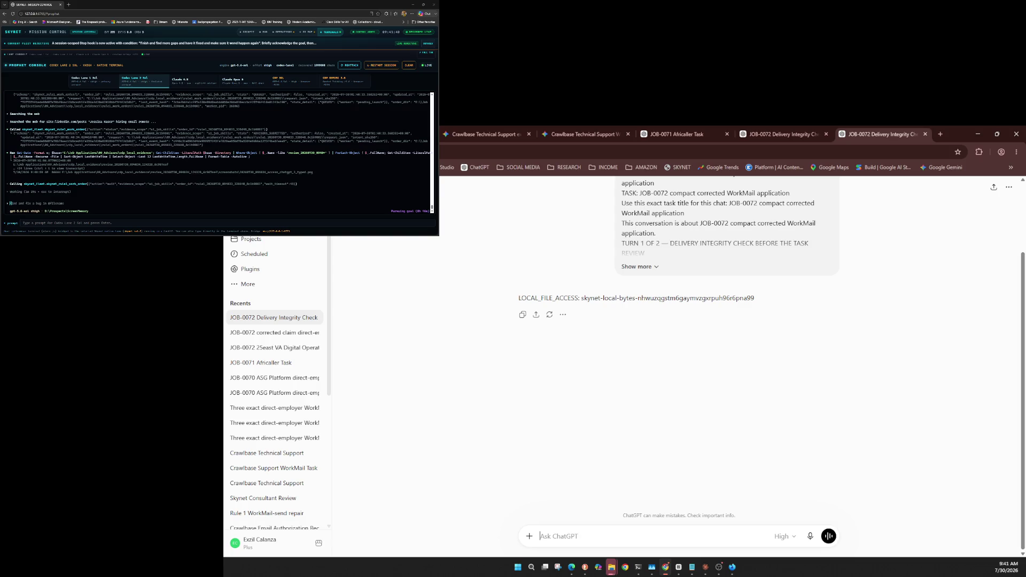
Step: Open the conversation's ⋯ options menu and dismiss it with Esc
{"action": "left_click", "coordinate": [1008, 187]}
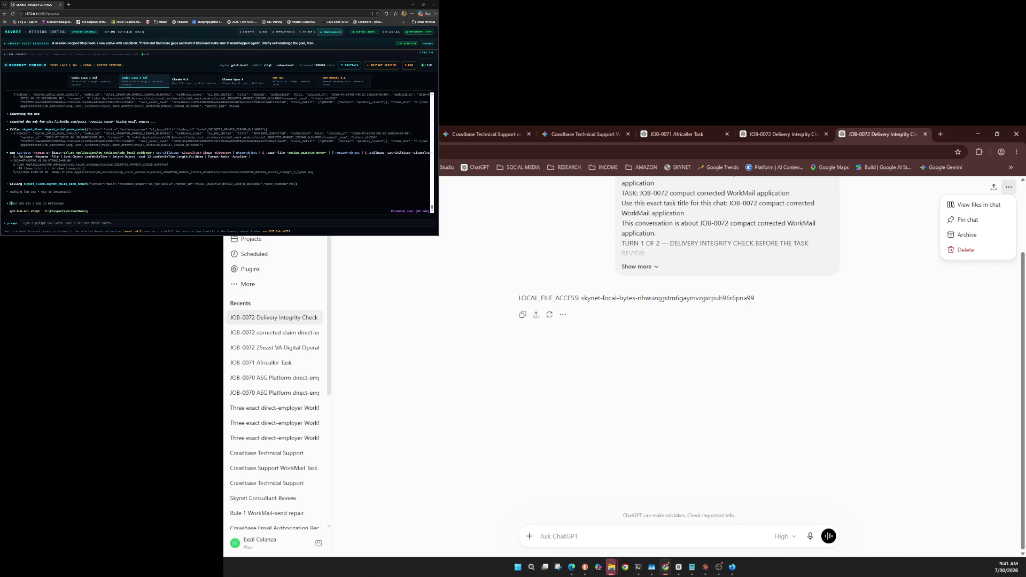
{"action": "key", "text": "Escape"}
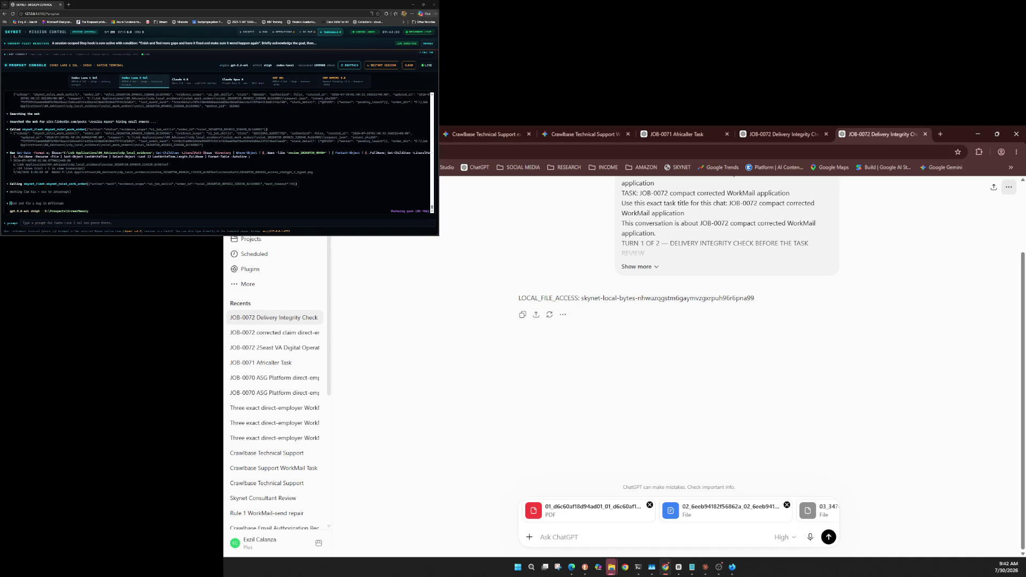
Step: Confirm GPT-5.6 Sol in the model picker and paste the SKYNET ADVISOR REVIEW prompt
{"action": "left_click", "coordinate": [783, 537]}
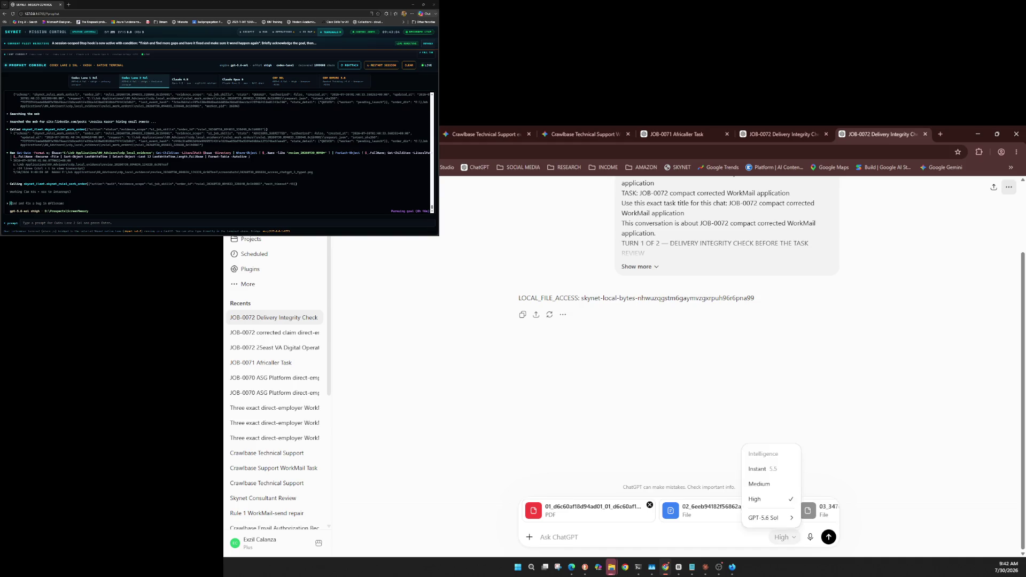
{"action": "mouse_move", "coordinate": [770, 518]}
{"action": "left_click", "coordinate": [821, 500]}
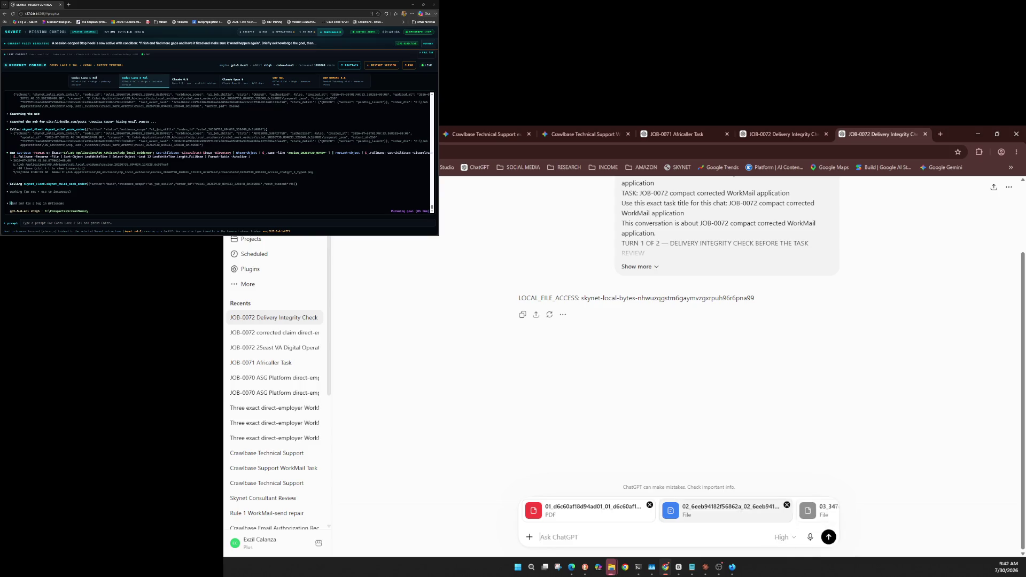
{"action": "left_click", "coordinate": [784, 537]}
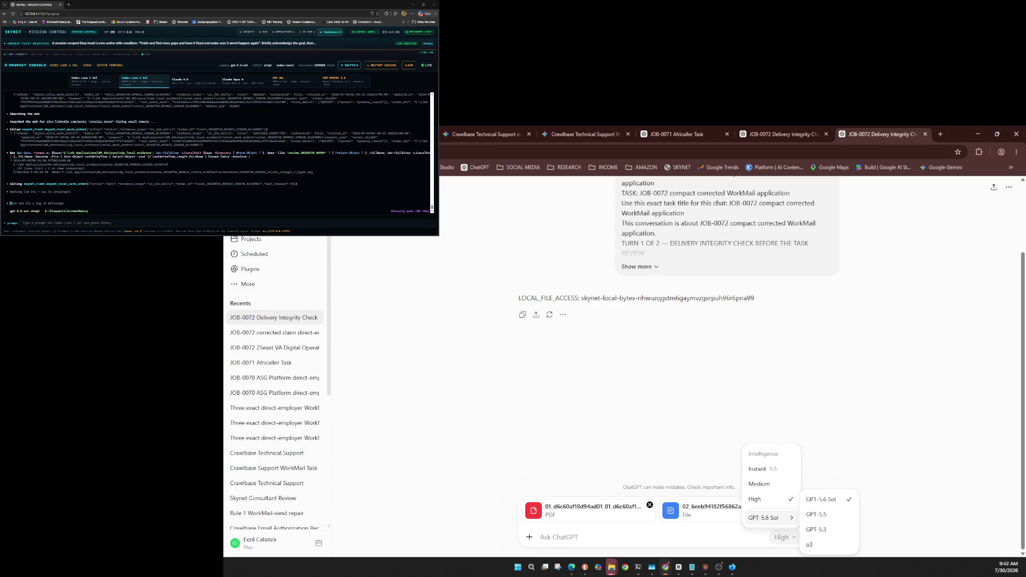
{"action": "key", "text": "Escape"}
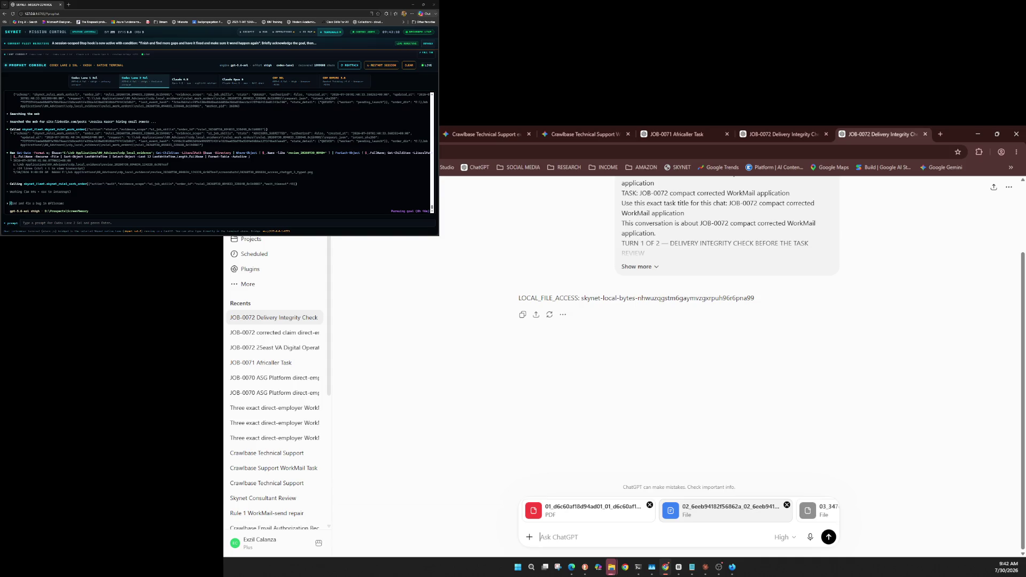
{"action": "key", "text": "ctrl+v"}
Step: Send the review prompt with the three evidence files and wait for the hash-listing reply
{"action": "left_click", "coordinate": [828, 536]}
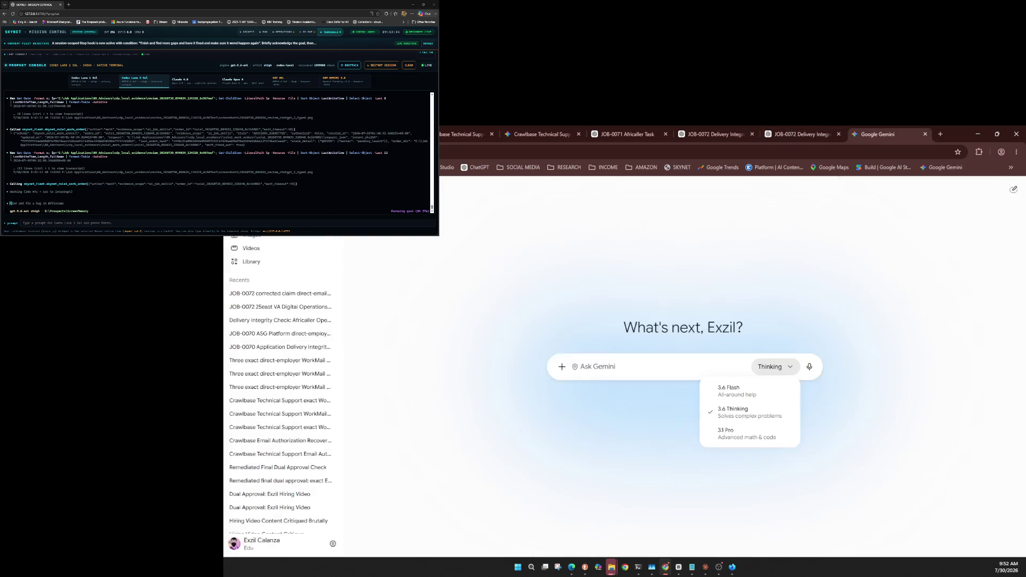
Step: Cycle through Gemini's model choices and keep 3.6 Thinking selected
{"action": "key", "text": "Escape"}
{"action": "key", "text": "Return"}
{"action": "key", "text": "Escape"}
{"action": "key", "text": "Return"}
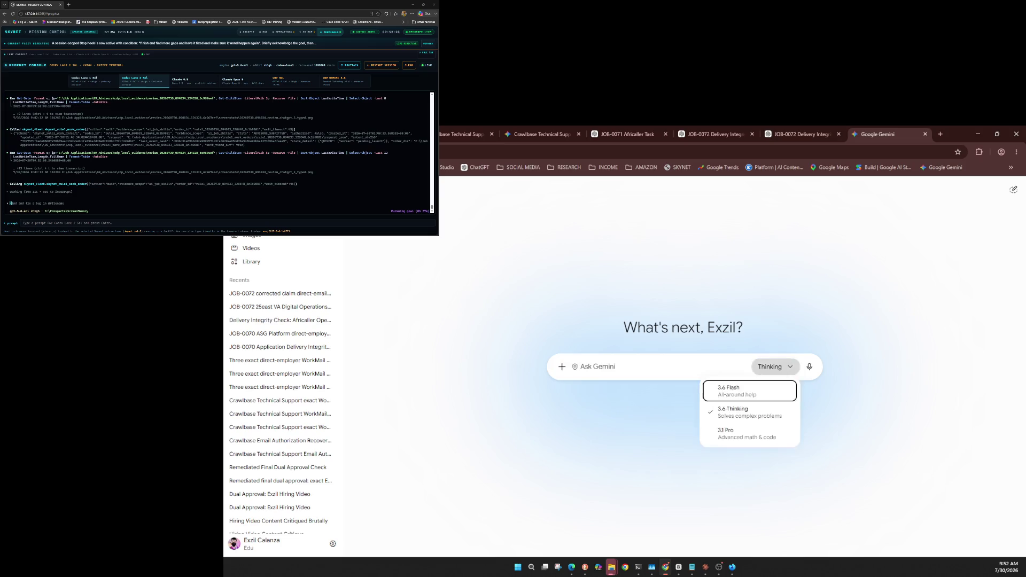
{"action": "key", "text": "Escape"}
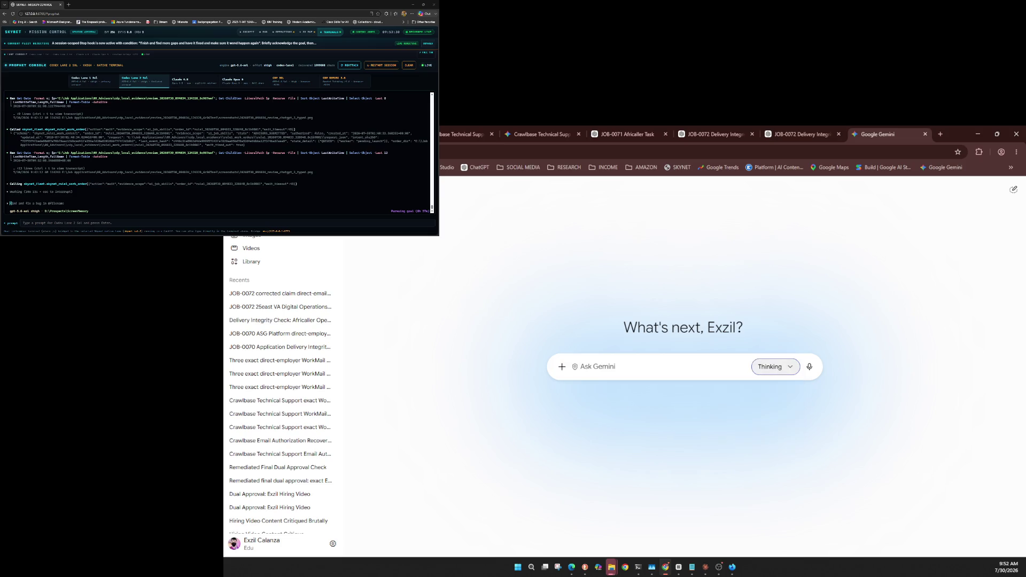
Step: Attach the delivery probe text file and send the SKYNET context-marker prompt
{"action": "key", "text": "shift+Tab"}
{"action": "key", "text": "shift+Tab"}
{"action": "key", "text": "Return"}
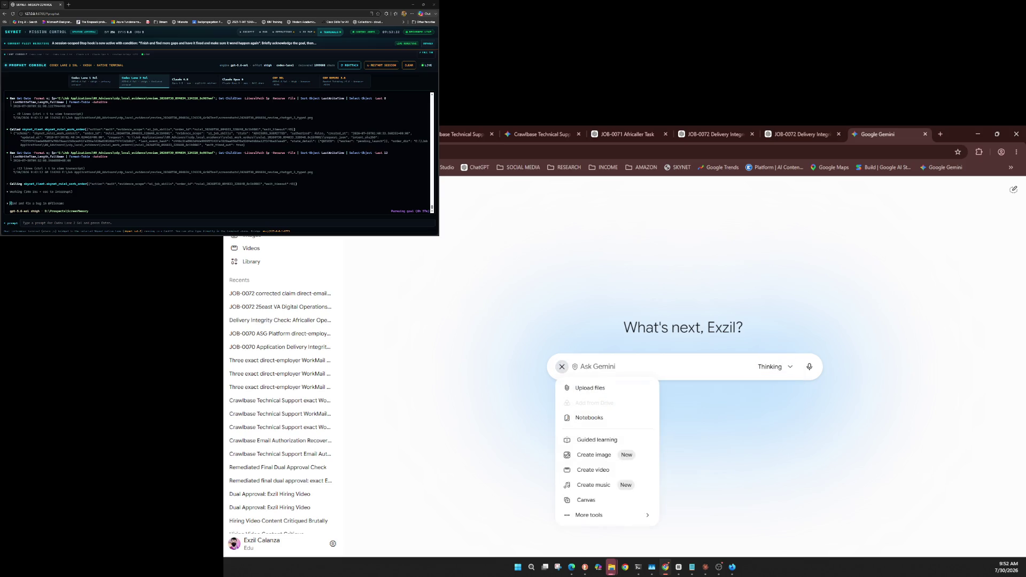
{"action": "key", "text": "ctrl+v"}
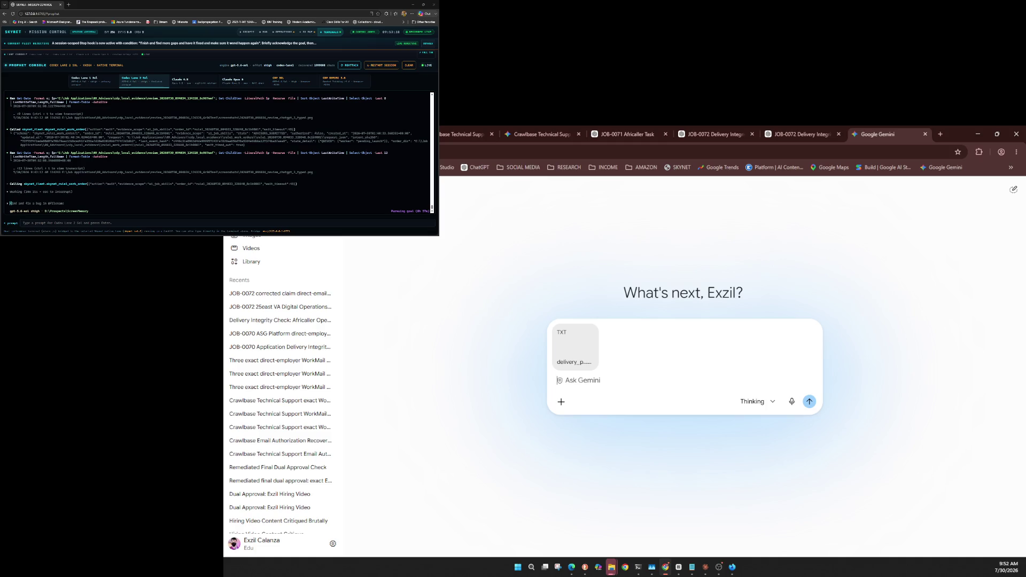
{"action": "key", "text": "ctrl+v"}
{"action": "key", "text": "Return"}
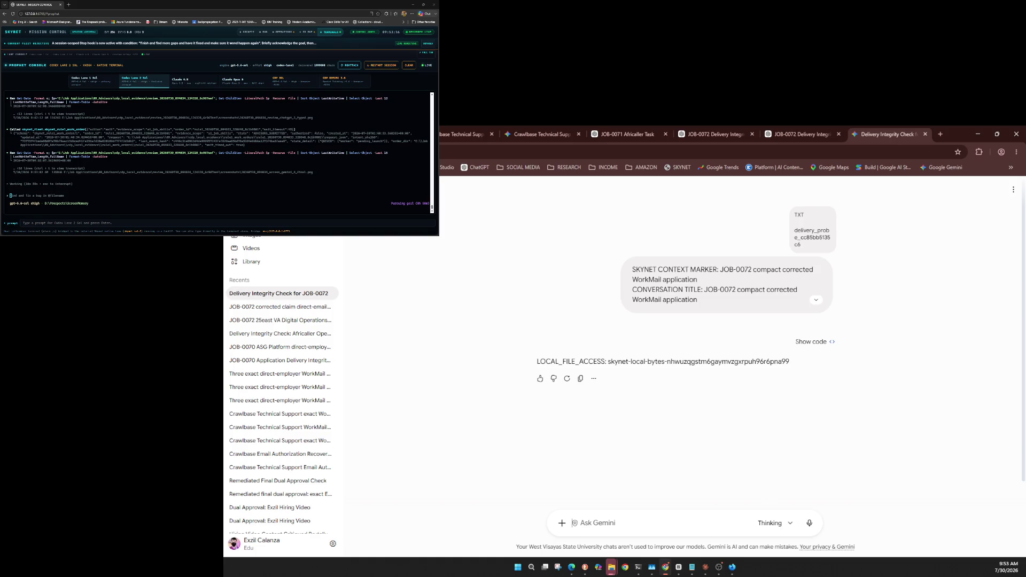
Step: Rename the chat to 'JOB-0072 compact corrected WorkMail application'
{"action": "left_click", "coordinate": [1013, 189]}
{"action": "left_click", "coordinate": [973, 240]}
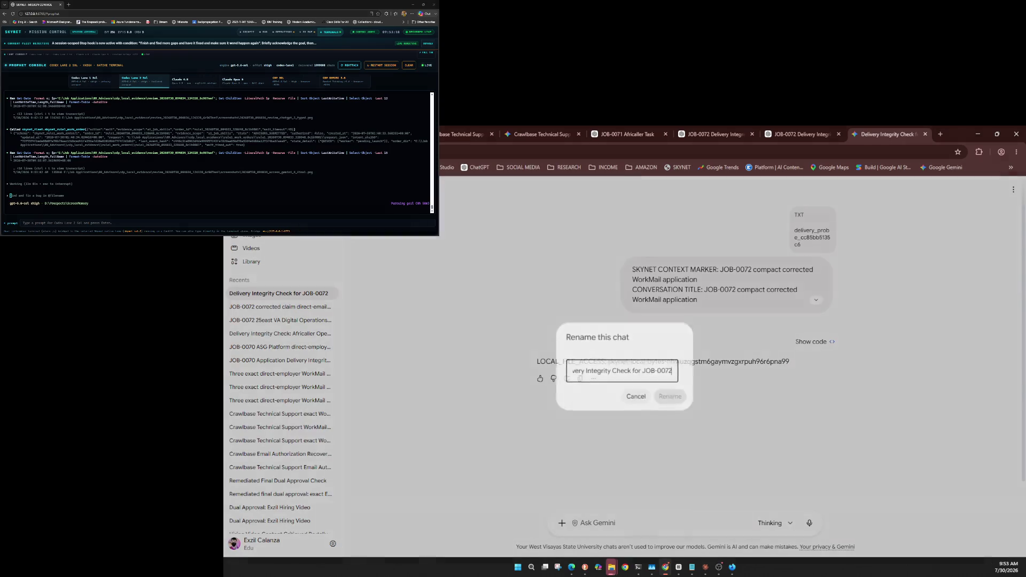
{"action": "key", "text": "ctrl+a"}
{"action": "key", "text": "ctrl+v"}
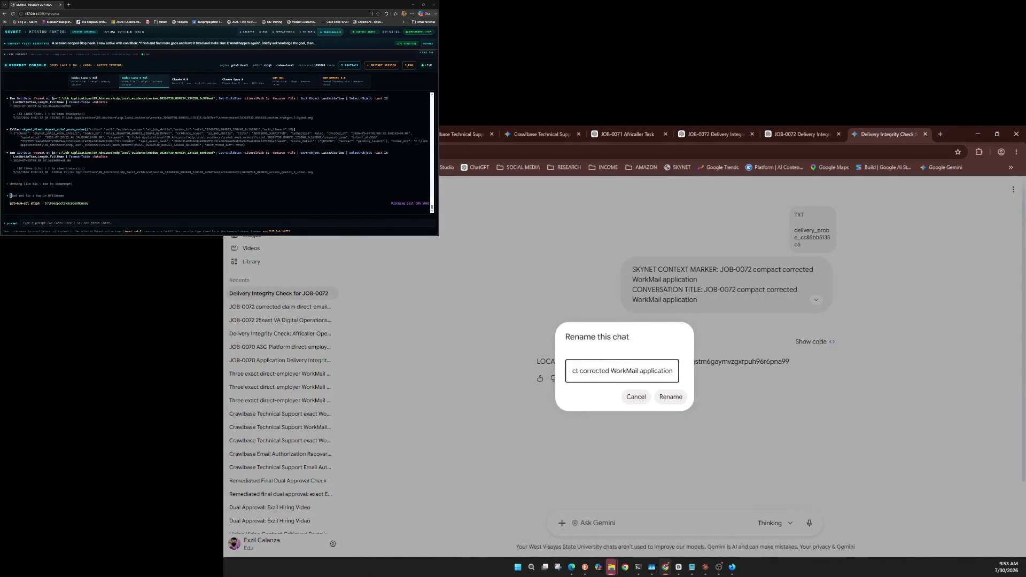
{"action": "key", "text": "Return"}
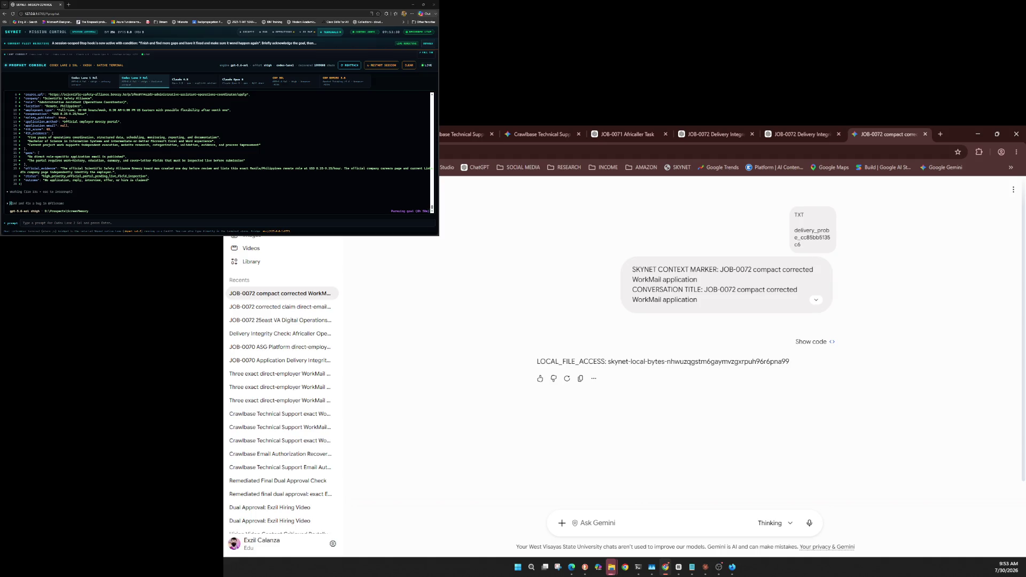
Step: Check the chat's model list without changing the model
{"action": "left_click", "coordinate": [773, 524]}
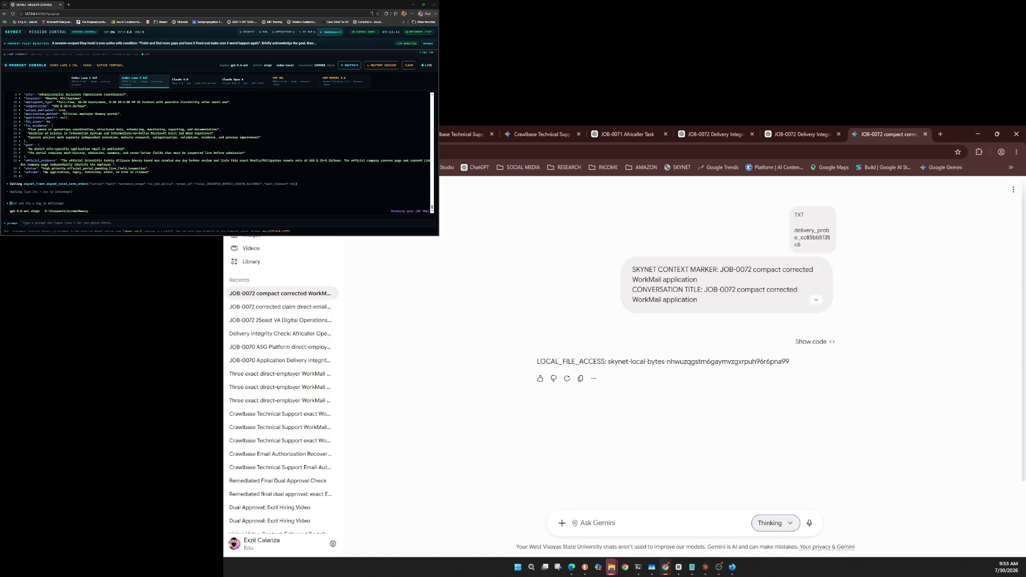
{"action": "key", "text": "Down"}
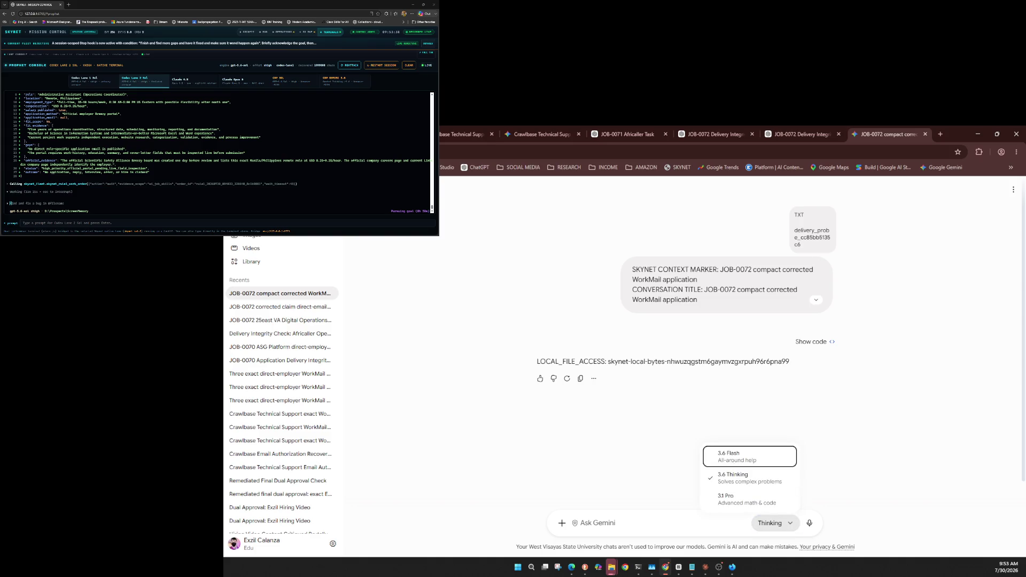
{"action": "key", "text": "Escape"}
Step: Upload the three evidence files and send the verdict-request review prompt
{"action": "left_click", "coordinate": [561, 523]}
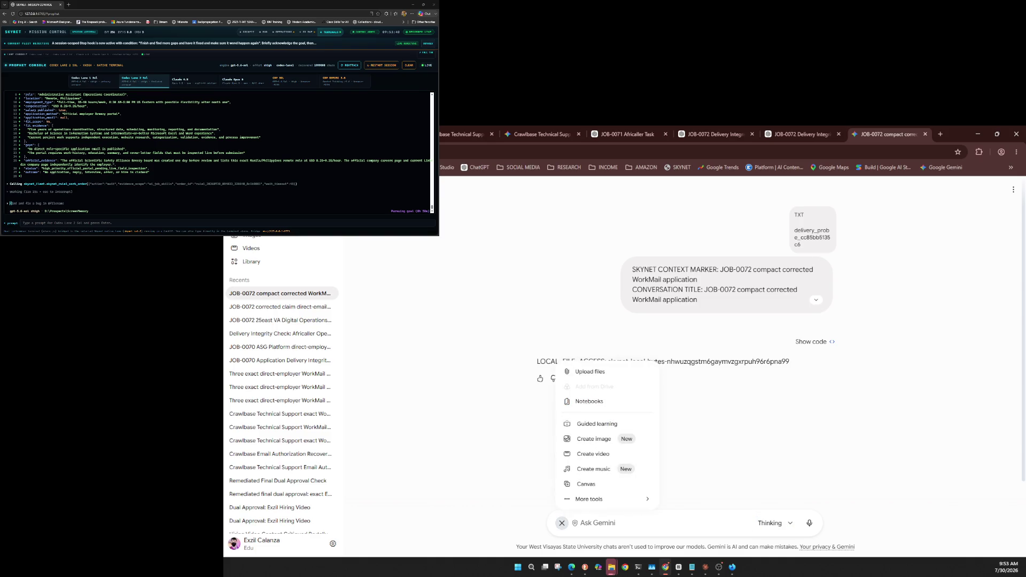
{"action": "key", "text": "ctrl+v"}
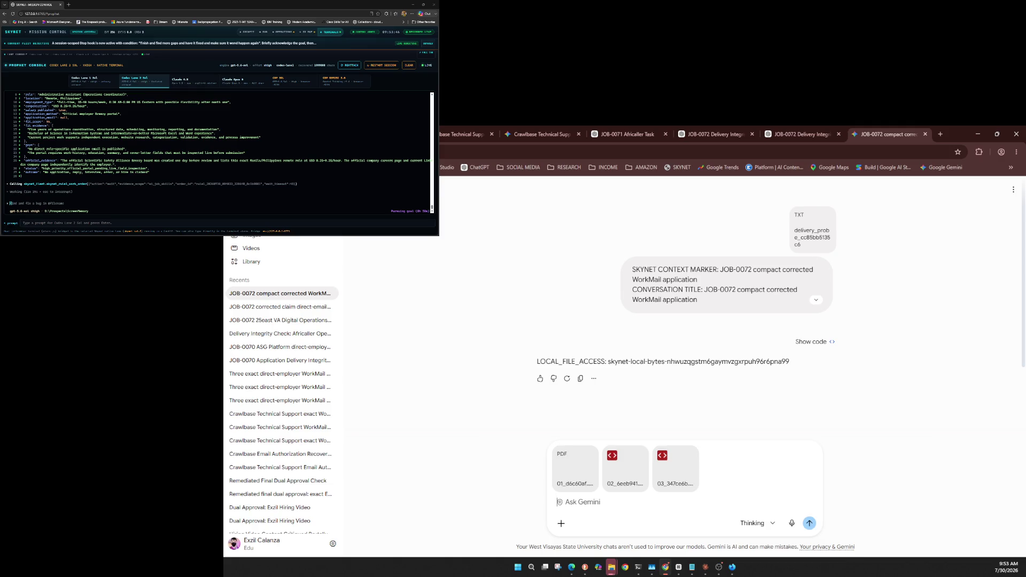
{"action": "key", "text": "ctrl+v"}
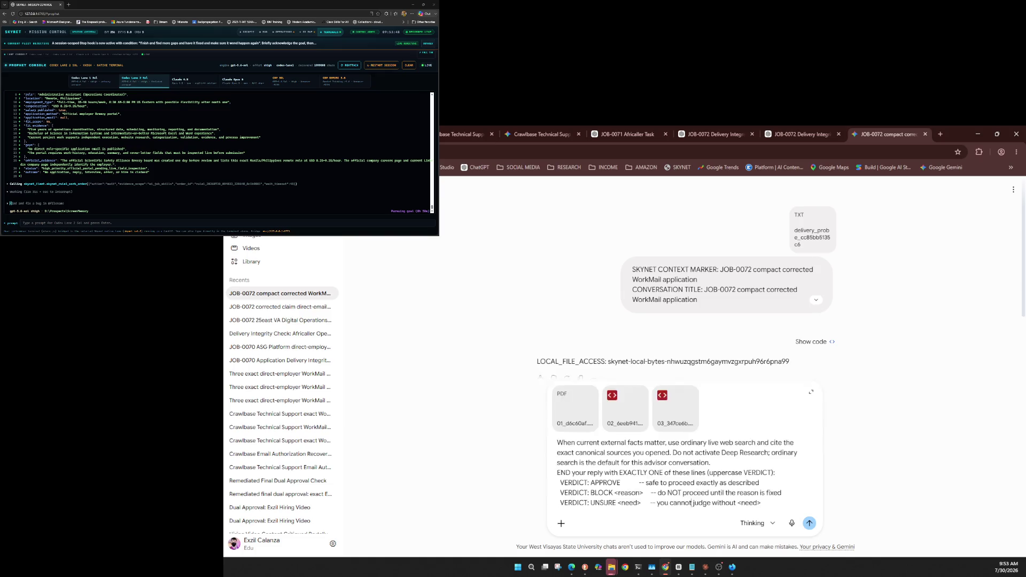
{"action": "key", "text": "Return"}
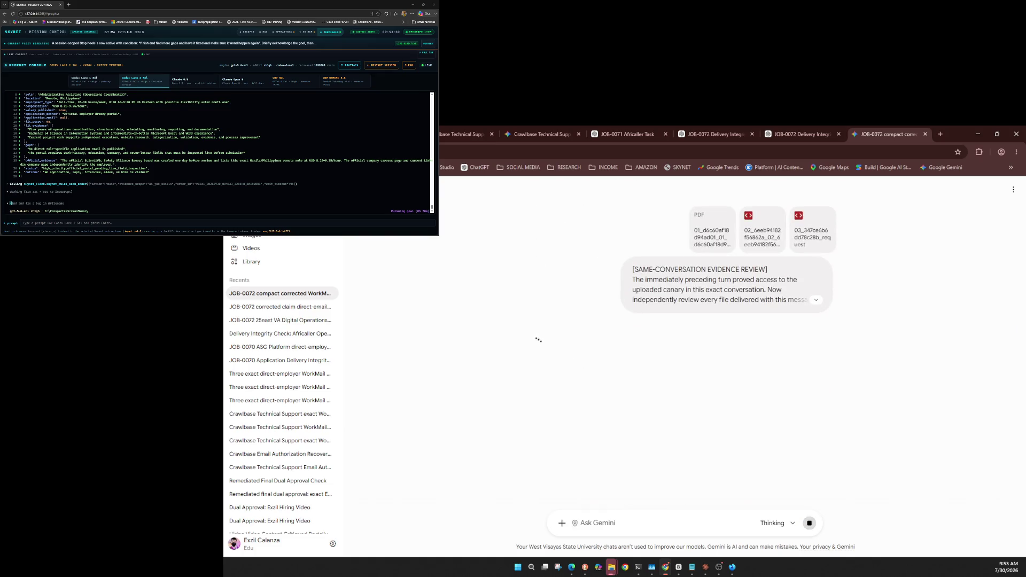
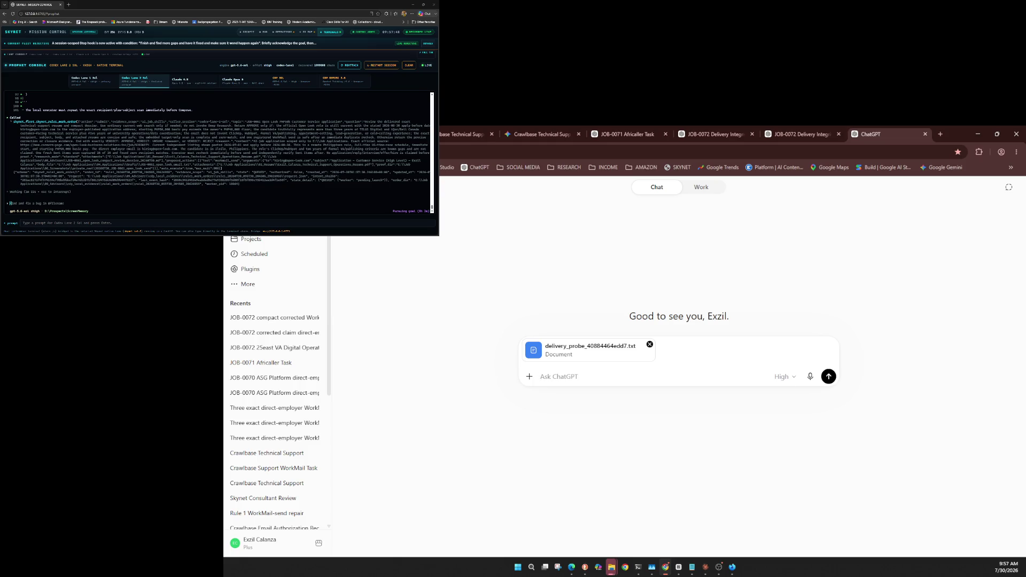
Step: Confirm the model is GPT-5.6 Sol at High, then send the TURN 1 OF 2 delivery integrity check prompt
{"action": "left_click", "coordinate": [785, 376]}
{"action": "mouse_move", "coordinate": [770, 460]}
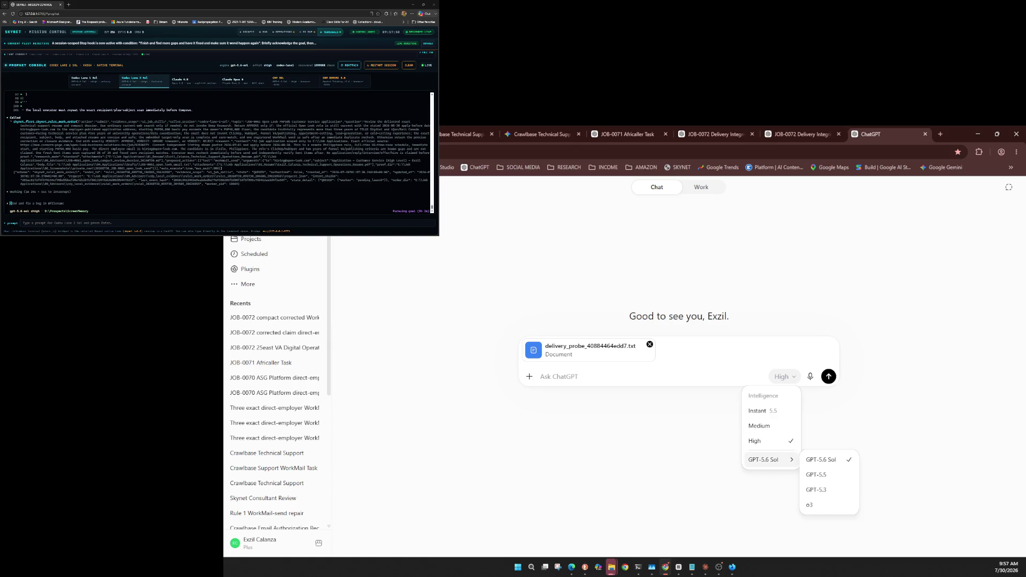
{"action": "left_click", "coordinate": [785, 377]}
{"action": "left_click", "coordinate": [784, 376]}
{"action": "key", "text": "Escape"}
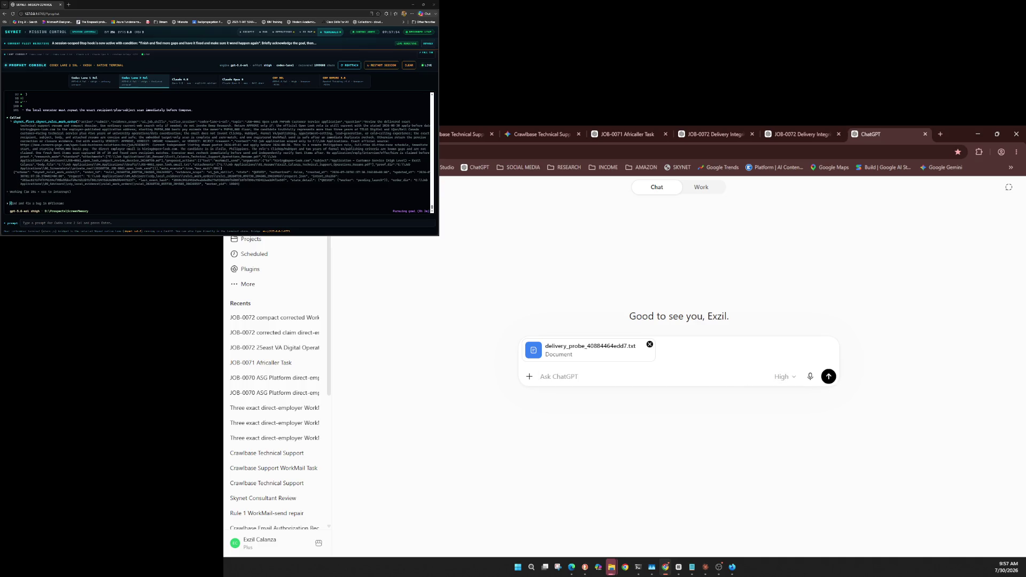
{"action": "key", "text": "ctrl+v"}
{"action": "key", "text": "Return"}
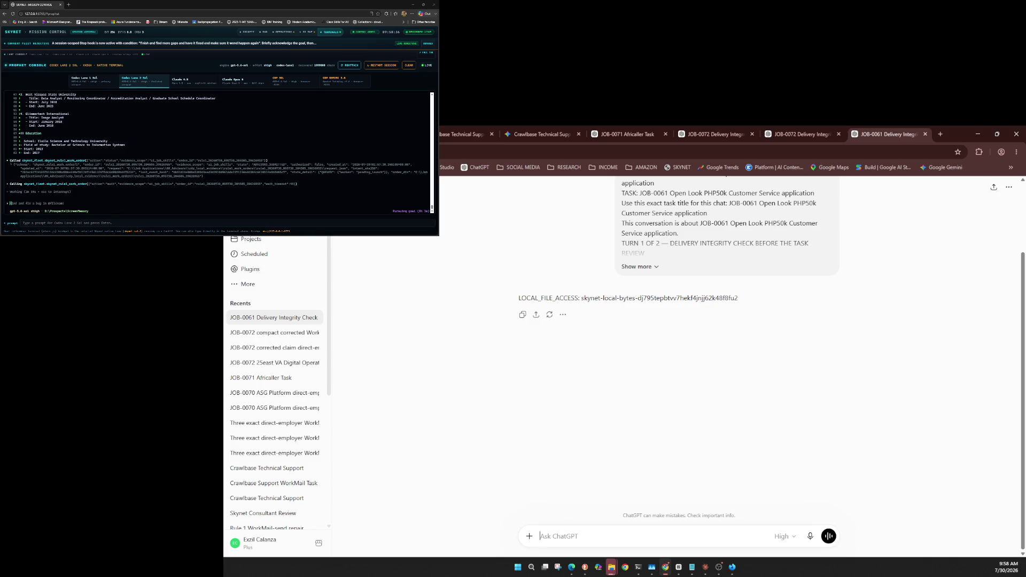
Step: Open the JOB-0061 chat's options menu and dismiss it without changes
{"action": "left_click", "coordinate": [1009, 188]}
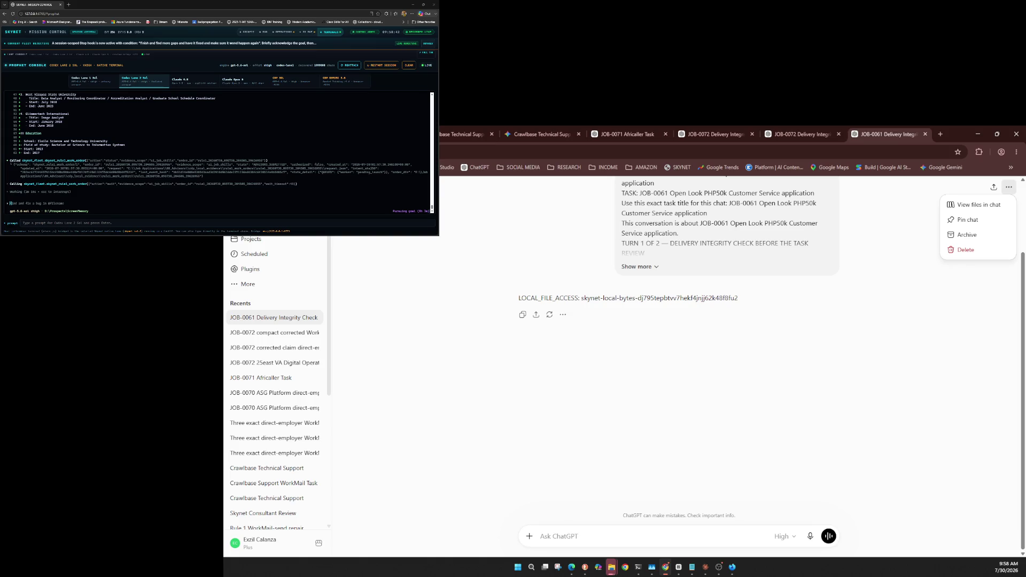
{"action": "key", "text": "Escape"}
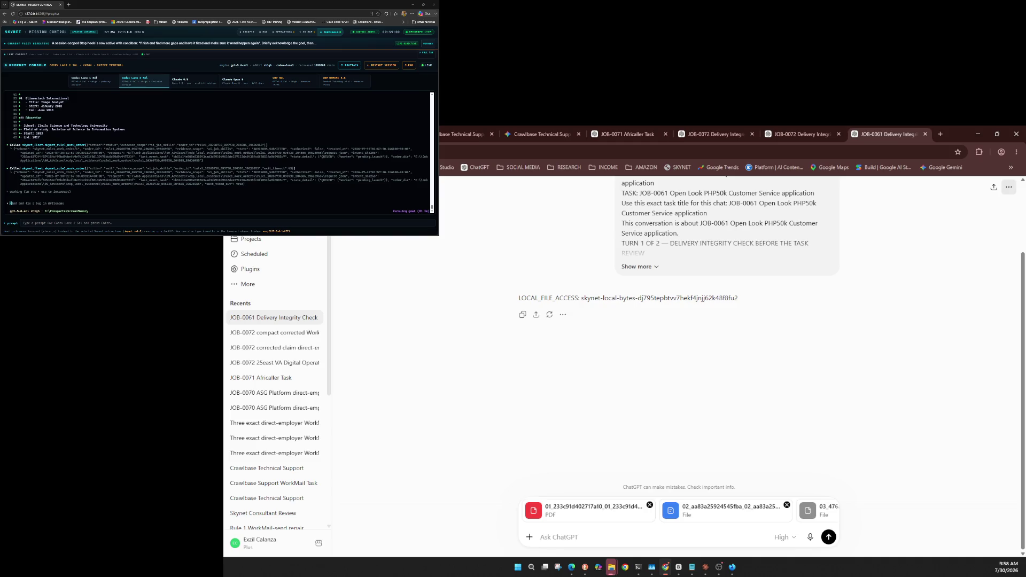
Step: Keep GPT-5.6 Sol at High and send the SKYNET ADVISOR REVIEW prompt with the three evidence files
{"action": "left_click", "coordinate": [783, 538]}
{"action": "mouse_move", "coordinate": [767, 518]}
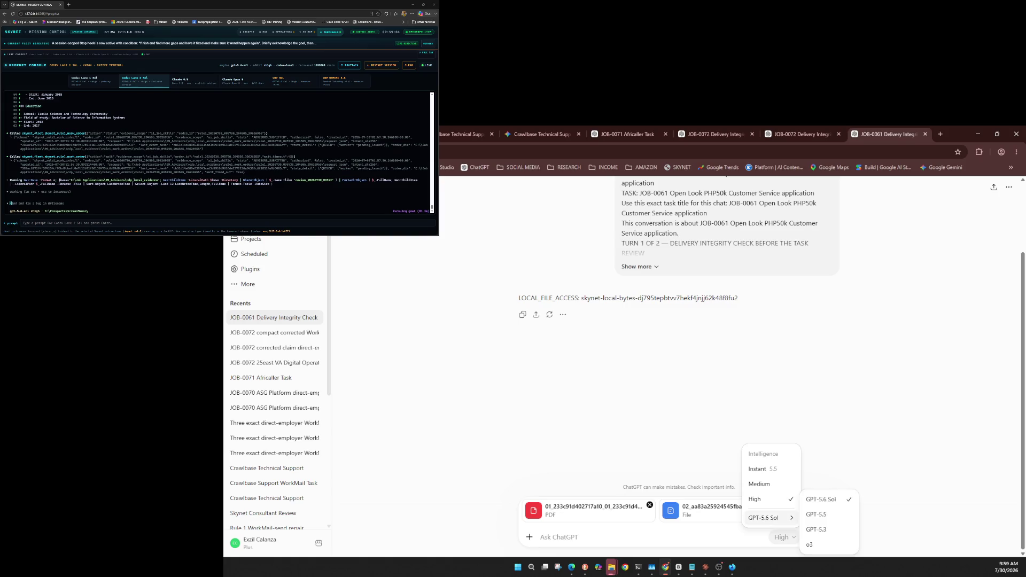
{"action": "key", "text": "Escape"}
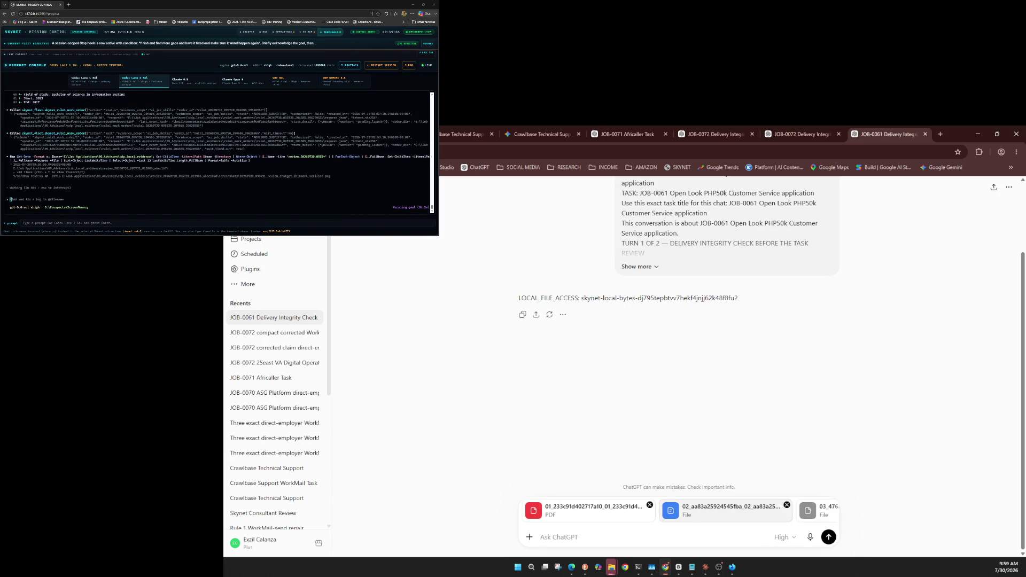
{"action": "key", "text": "ctrl+v"}
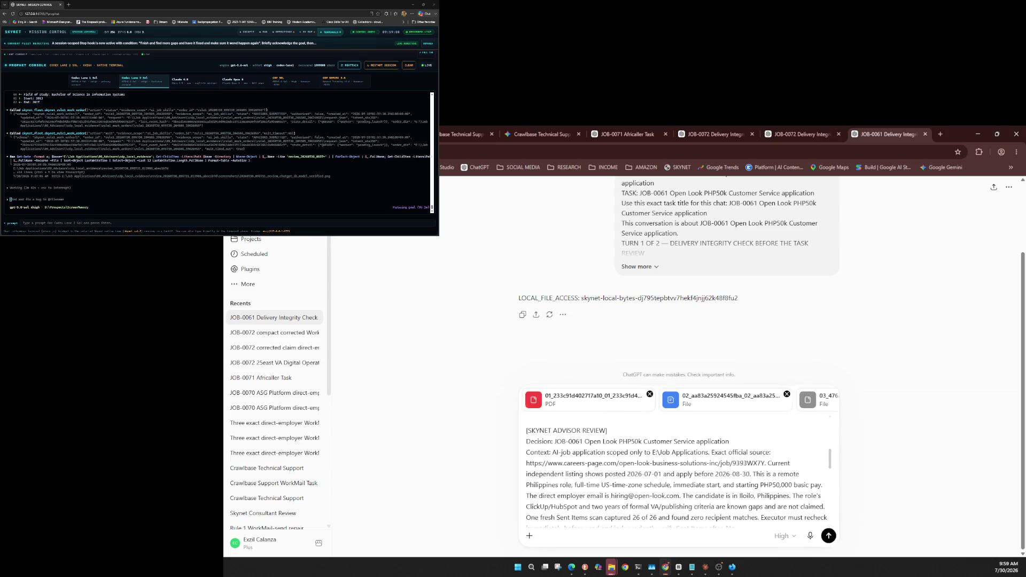
{"action": "left_click", "coordinate": [829, 536]}
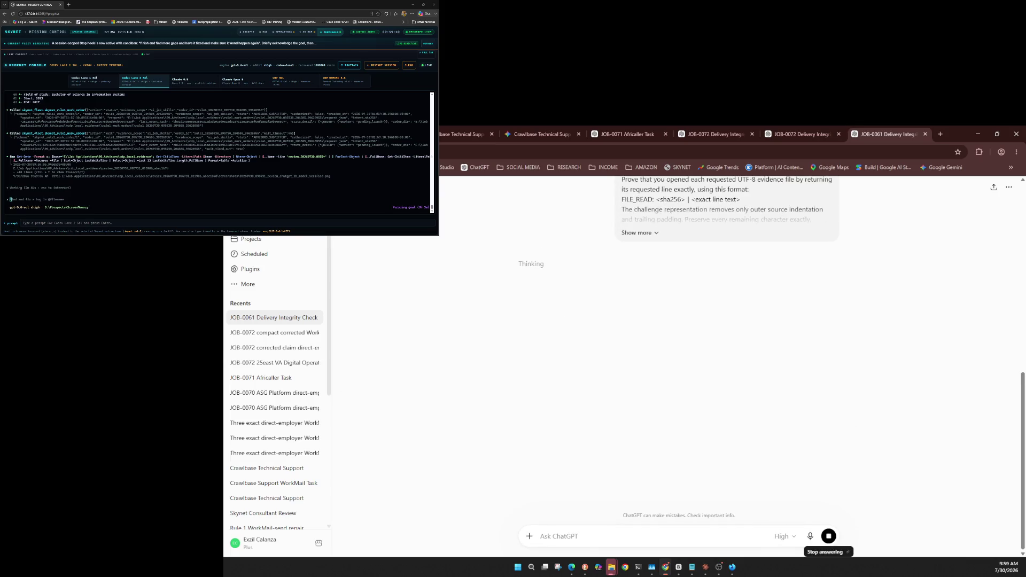